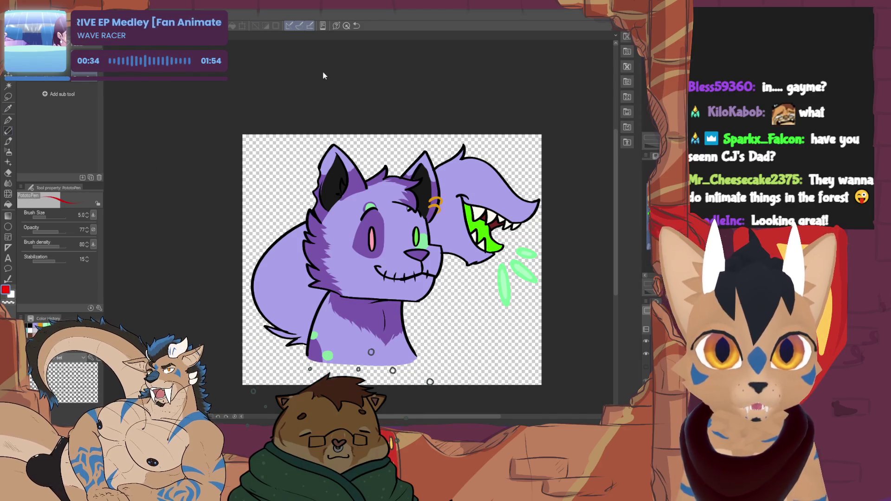
- Switch to the OakBirthday2025 canvas, sketch the red wolf with its birthday lettering, then zoom out
{"action": "key", "text": "ctrl+Tab"}
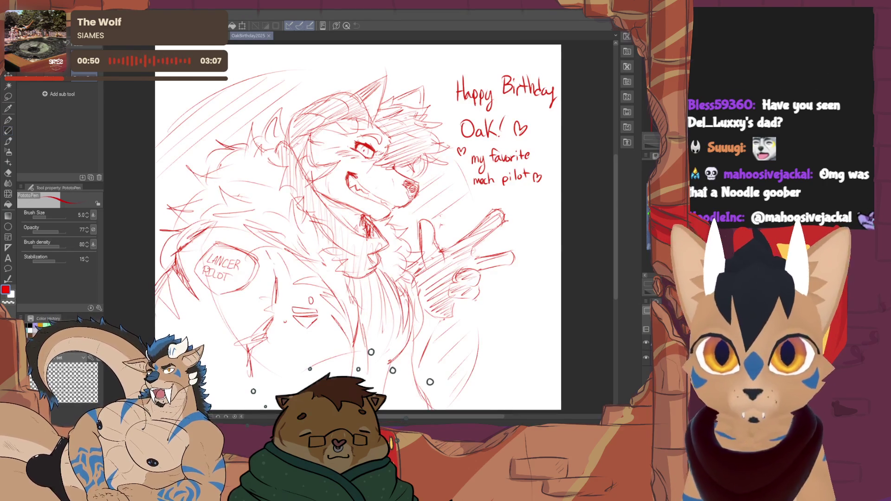
{"action": "key", "text": "ctrl+minus"}
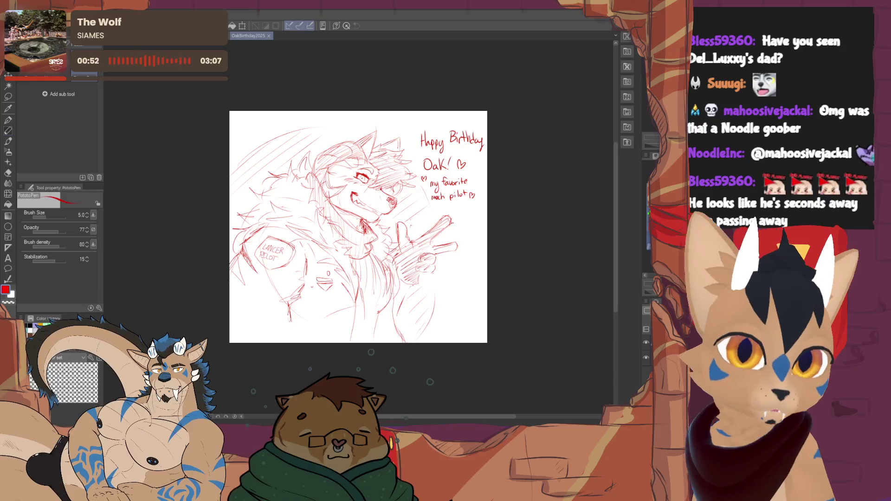
- Erase the birthday lettering at the top right of the sketch
{"action": "key", "text": "e"}
{"action": "mouse_move", "coordinate": [425, 135]}
{"action": "left_mouse_down"}
{"action": "mouse_move", "coordinate": [439, 180]}
{"action": "mouse_move", "coordinate": [454, 182]}
{"action": "mouse_move", "coordinate": [465, 140]}
{"action": "left_mouse_up"}
{"action": "key", "text": "p"}
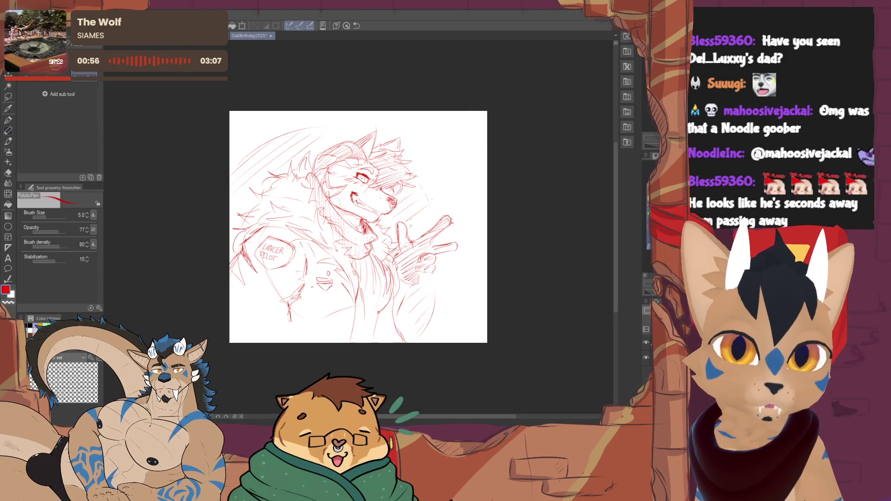
- Lasso the raised hand, scale and rotate it to a new angle, and deselect
{"action": "left_click_drag", "start_coordinate": [418, 315], "coordinate": [395, 321]}
{"action": "left_click", "coordinate": [13, 95]}
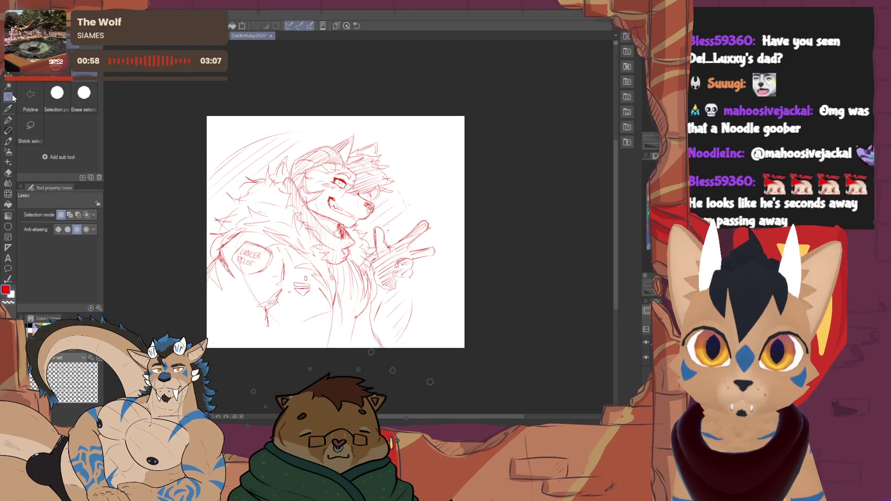
{"action": "mouse_move", "coordinate": [405, 278]}
{"action": "left_mouse_down"}
{"action": "mouse_move", "coordinate": [446, 257]}
{"action": "mouse_move", "coordinate": [433, 214]}
{"action": "mouse_move", "coordinate": [375, 222]}
{"action": "left_mouse_up"}
{"action": "left_click_drag", "start_coordinate": [377, 256], "coordinate": [440, 295]}
{"action": "key", "text": "ctrl+t"}
{"action": "left_click", "coordinate": [402, 348]}
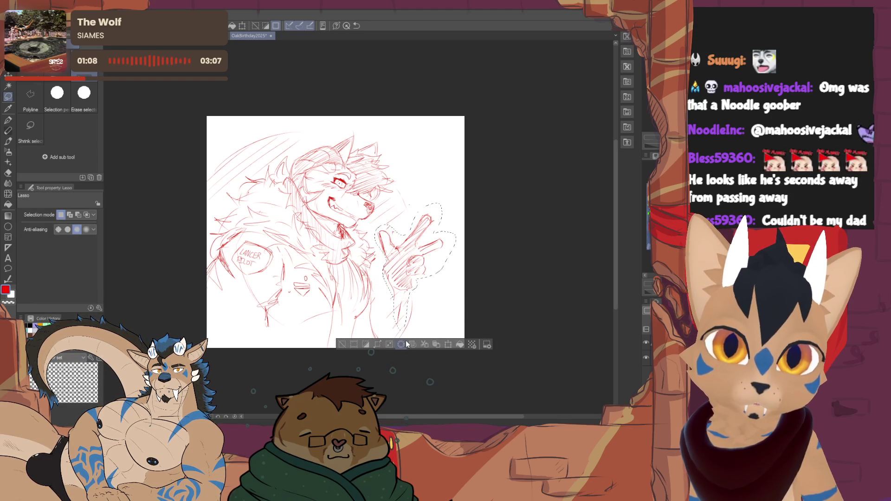
{"action": "key", "text": "ctrl+d"}
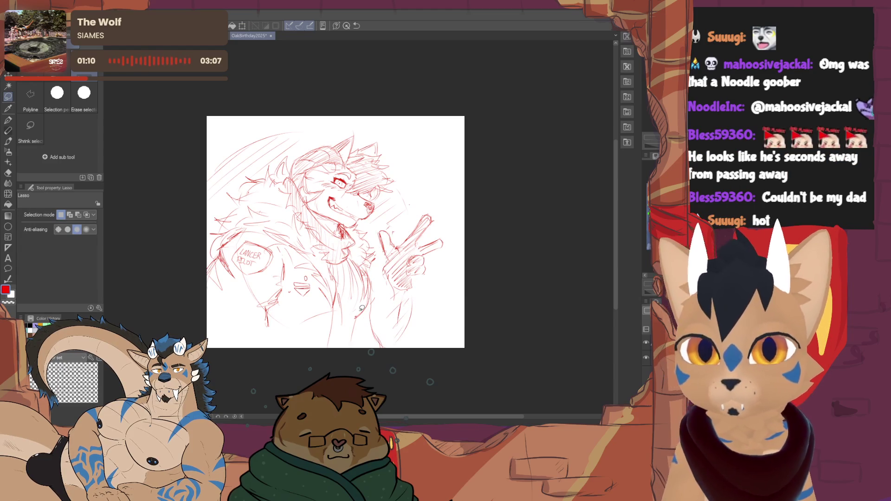
{"action": "left_click", "coordinate": [8, 130]}
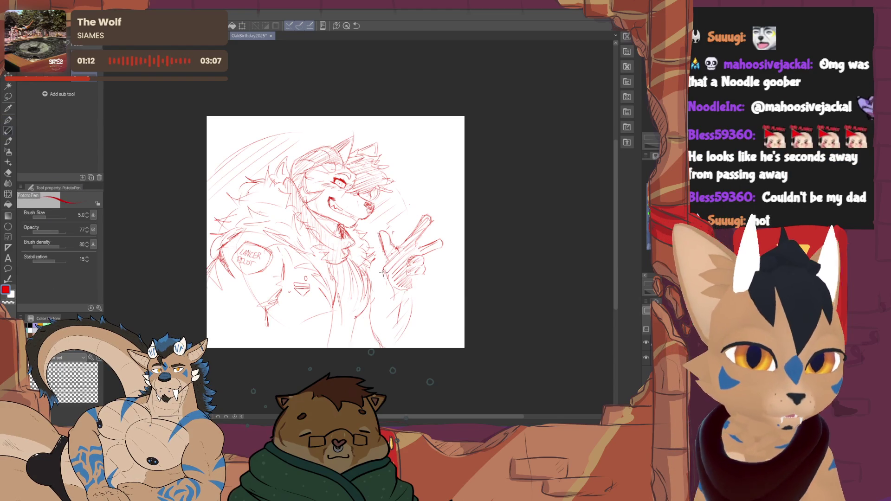
- Set the pen size to 2.0, then redraw and shade the hand as a peace sign
{"action": "key", "text": "e"}
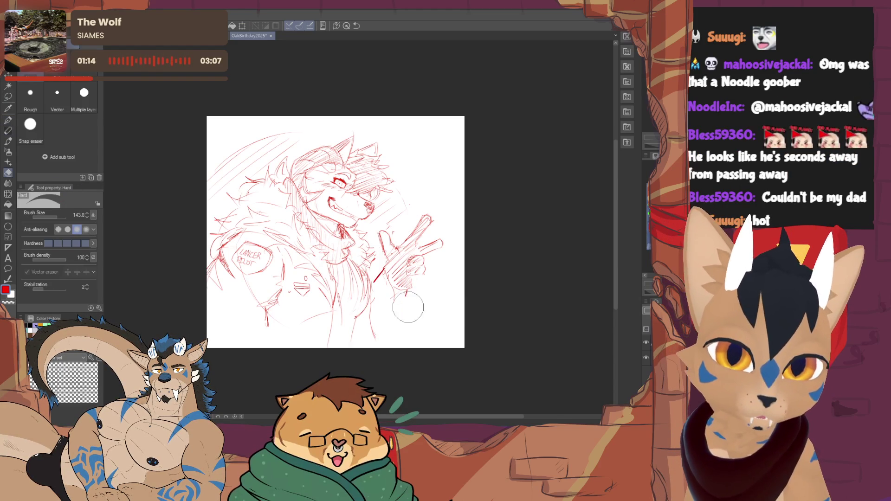
{"action": "key", "text": "p"}
{"action": "left_click", "coordinate": [87, 216]}
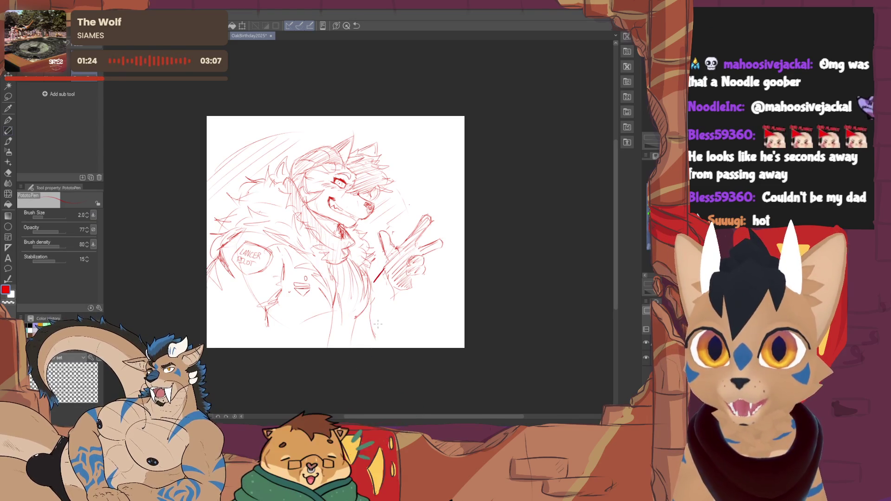
{"action": "left_click_drag", "start_coordinate": [393, 294], "coordinate": [401, 314]}
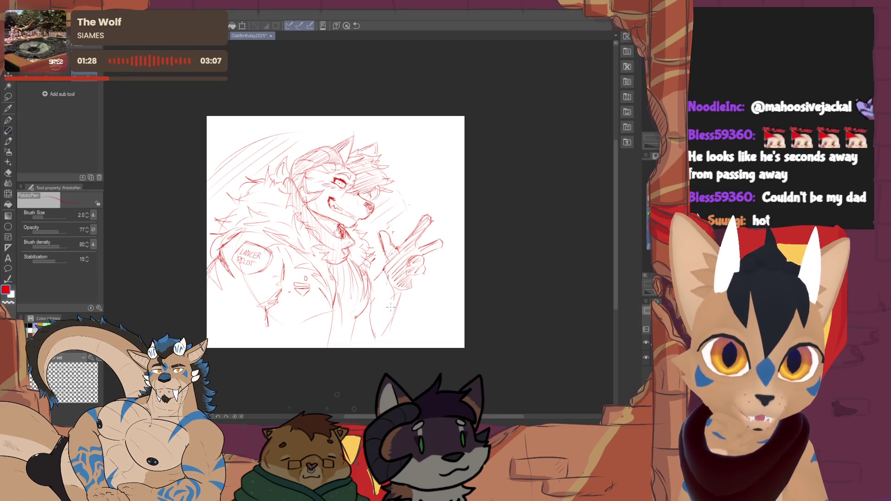
{"action": "key", "text": "e"}
{"action": "key", "text": "p"}
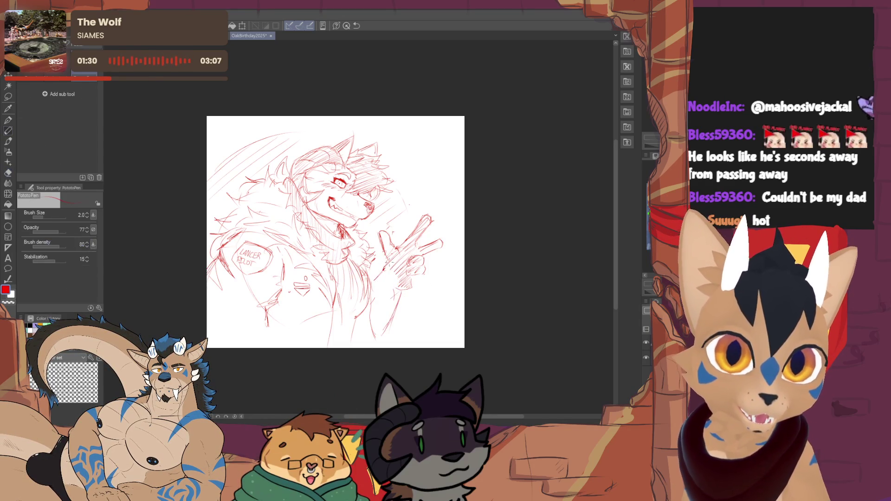
{"action": "left_click_drag", "start_coordinate": [385, 275], "coordinate": [411, 291]}
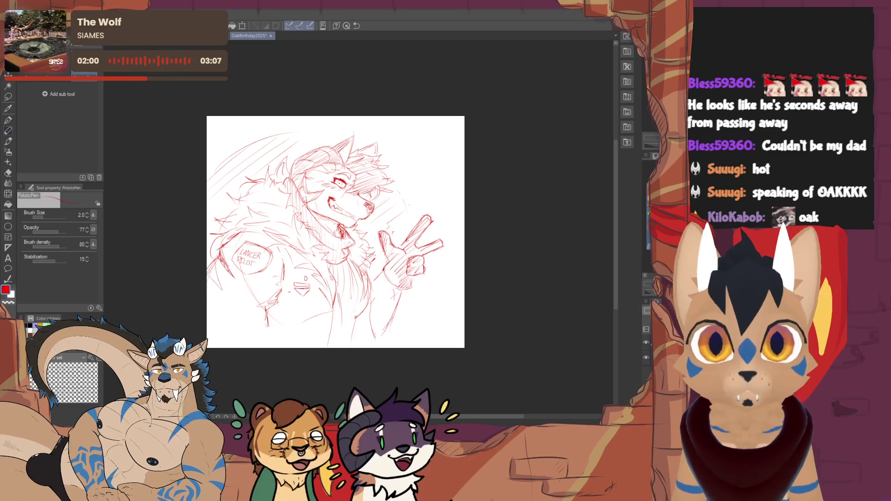
- Free-transform the whole sketch, moving it slightly up and to the right
{"action": "left_click_drag", "start_coordinate": [335, 233], "coordinate": [318, 241]}
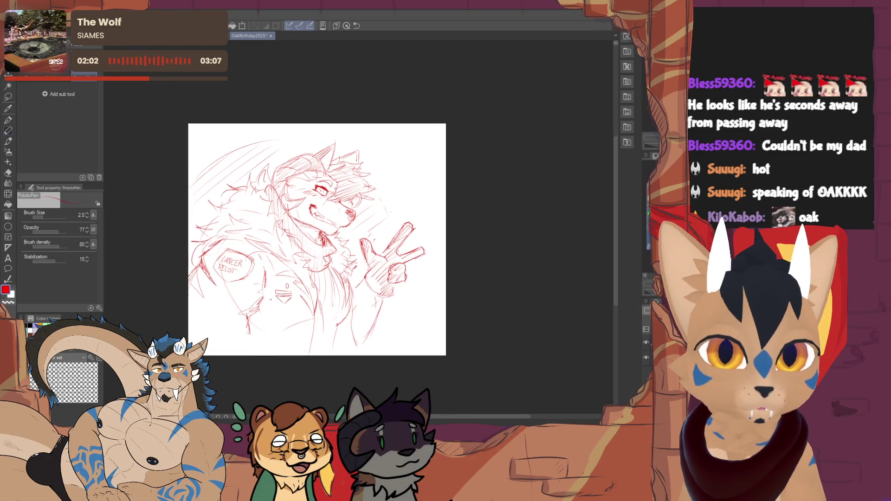
{"action": "scroll", "coordinate": [344, 230], "scroll_direction": "down", "scroll_amount": 3}
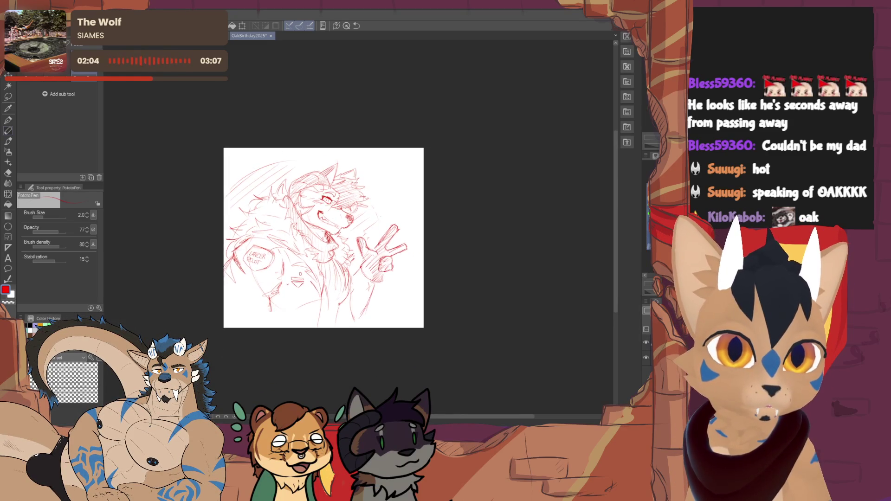
{"action": "key", "text": "ctrl+t"}
{"action": "left_click_drag", "start_coordinate": [378, 237], "coordinate": [393, 230]}
{"action": "left_click", "coordinate": [310, 340]}
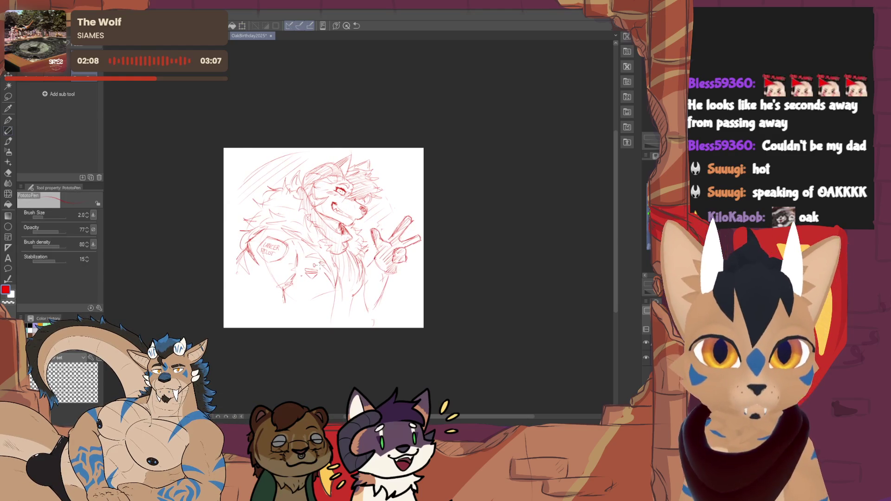
- Erase the hatch strokes at the sketch's top-left
{"action": "key", "text": "e"}
{"action": "left_click_drag", "start_coordinate": [251, 181], "coordinate": [288, 159]}
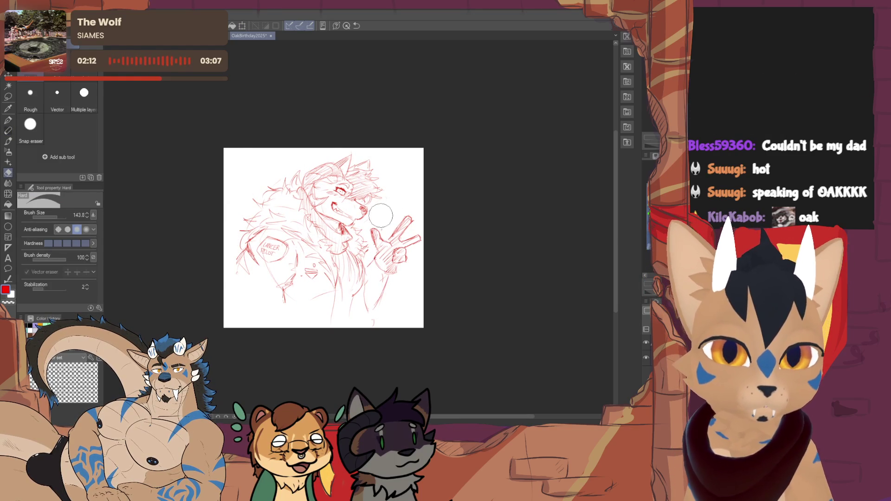
{"action": "key", "text": "p"}
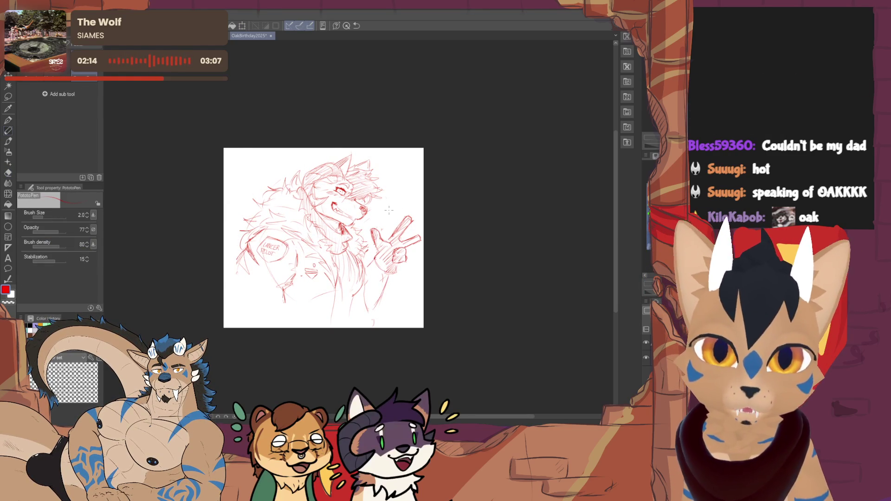
{"action": "key", "text": "e"}
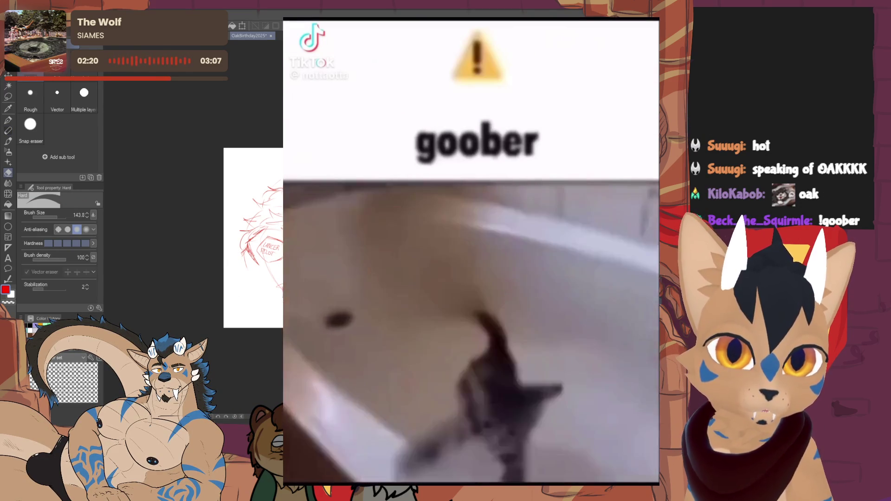
- Erase old lines near the hand and redraw its finger strokes and lower edge
{"action": "key", "text": "p"}
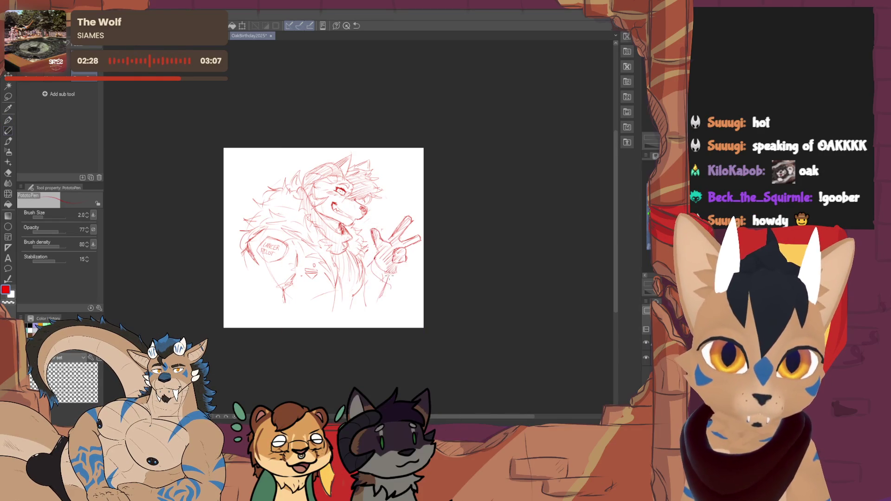
{"action": "key", "text": "e"}
{"action": "left_click_drag", "start_coordinate": [395, 290], "coordinate": [371, 274]}
{"action": "key", "text": "p"}
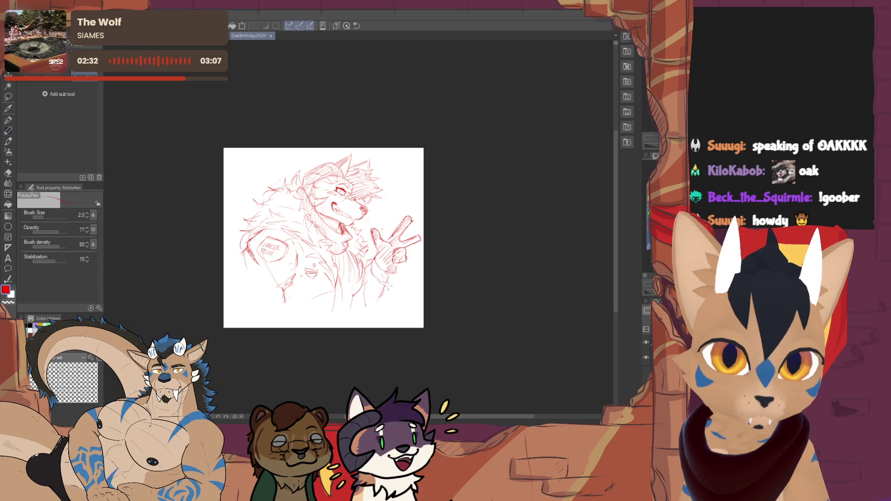
{"action": "left_click_drag", "start_coordinate": [390, 293], "coordinate": [386, 278]}
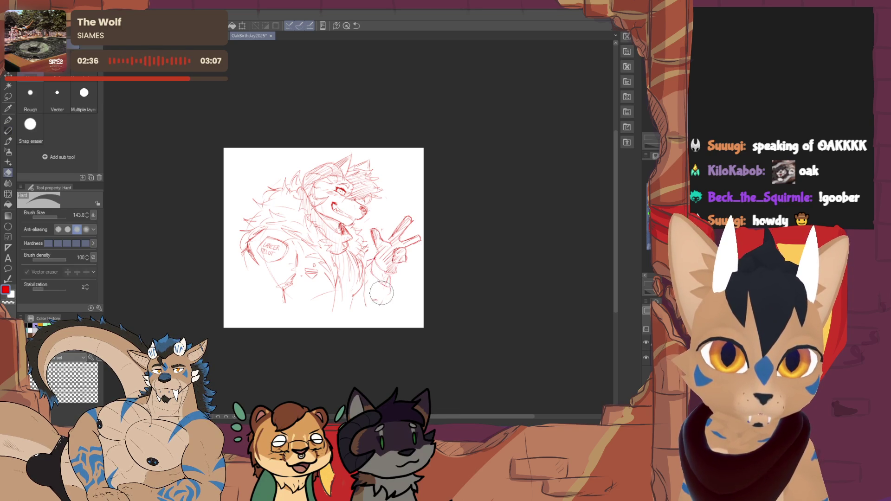
{"action": "mouse_move", "coordinate": [384, 303]}
{"action": "left_mouse_down"}
{"action": "mouse_move", "coordinate": [375, 311]}
{"action": "mouse_move", "coordinate": [371, 281]}
{"action": "left_mouse_up"}
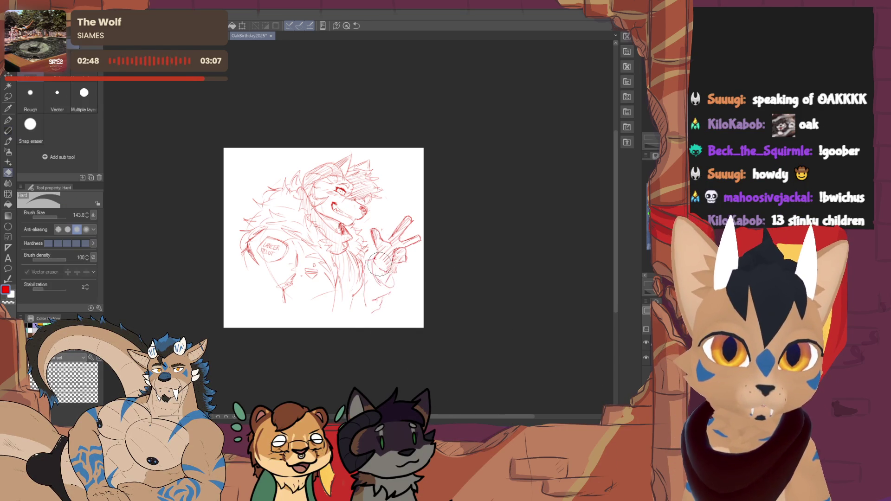
{"action": "key", "text": "e"}
{"action": "mouse_move", "coordinate": [376, 263]}
{"action": "left_mouse_down"}
{"action": "mouse_move", "coordinate": [402, 285]}
{"action": "mouse_move", "coordinate": [399, 275]}
{"action": "left_mouse_up"}
{"action": "key", "text": "p"}
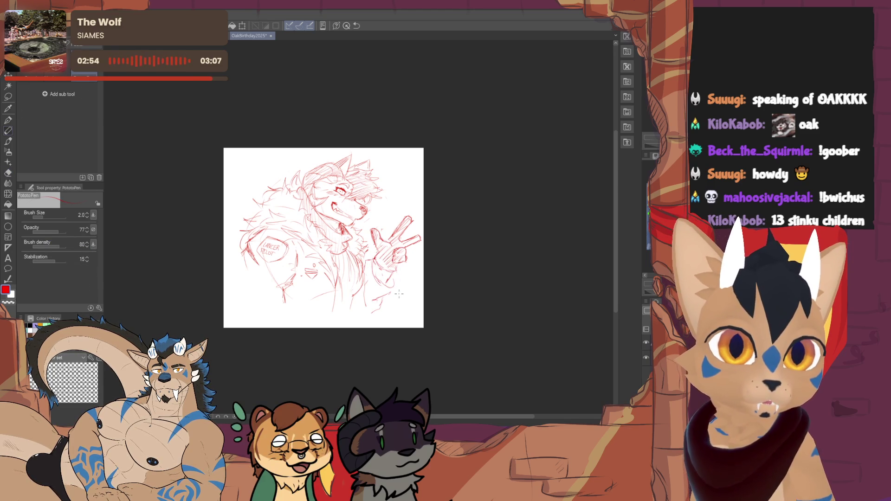
- Erase part of the raised hand's upper strokes and redraw a cleaner line
{"action": "key", "text": "e"}
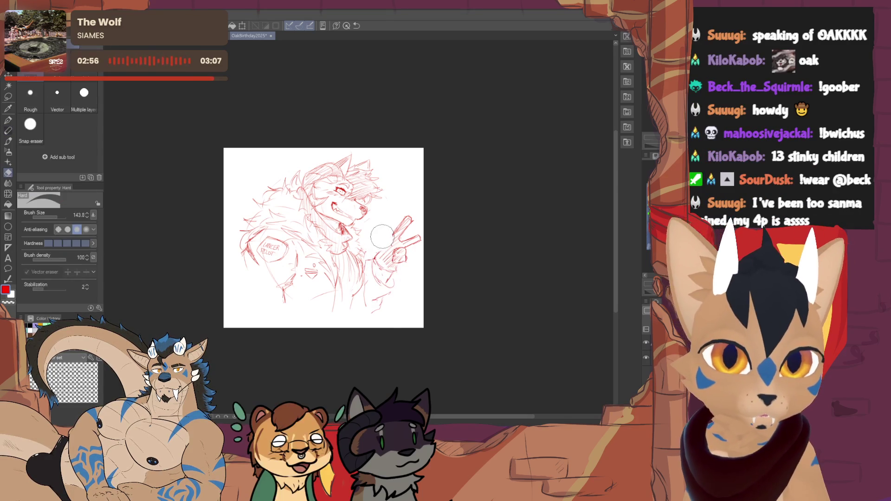
{"action": "key", "text": "p"}
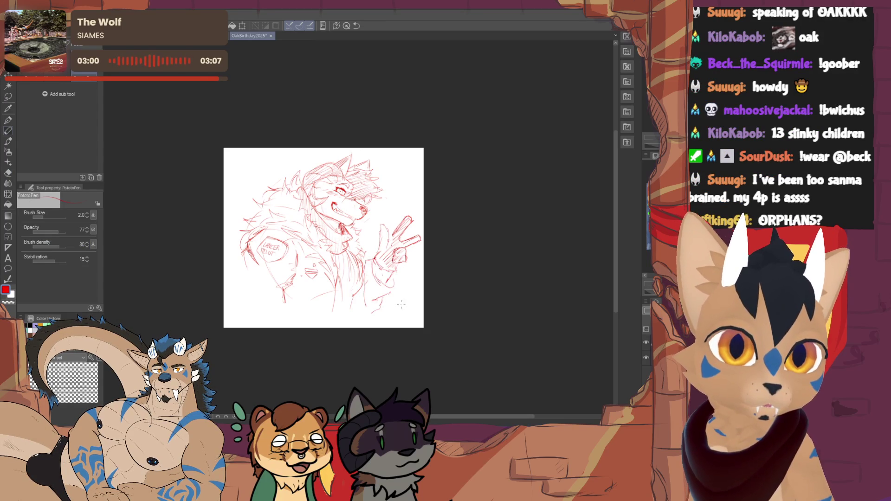
{"action": "key", "text": "e"}
{"action": "mouse_move", "coordinate": [378, 223]}
{"action": "left_mouse_down"}
{"action": "mouse_move", "coordinate": [381, 237]}
{"action": "mouse_move", "coordinate": [412, 223]}
{"action": "left_mouse_up"}
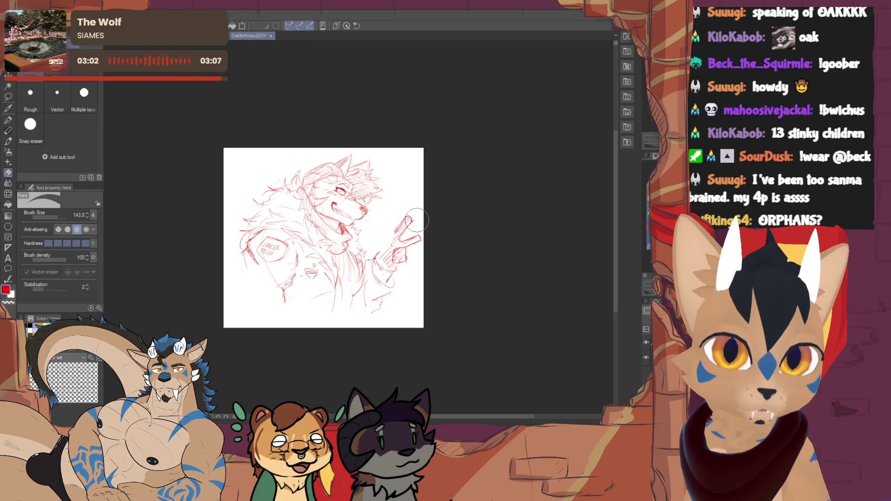
{"action": "key", "text": "p"}
{"action": "left_click_drag", "start_coordinate": [414, 228], "coordinate": [409, 239]}
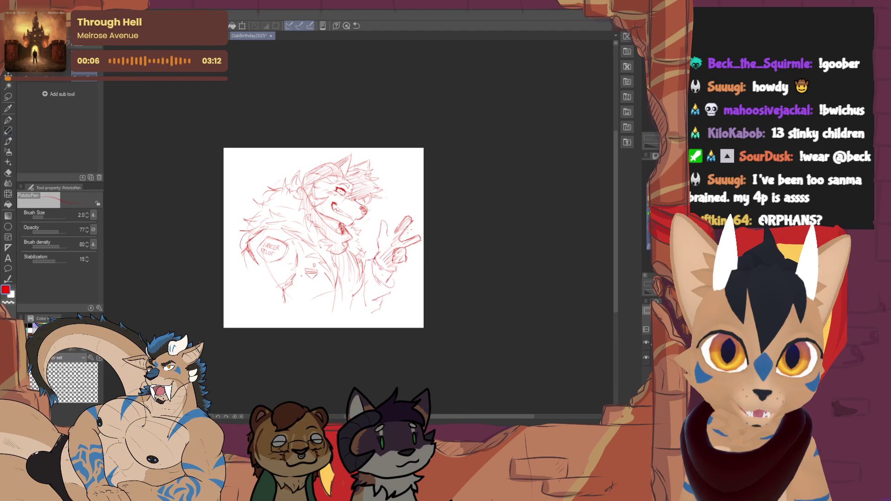
- Redraw the raised finger on the peace-sign hand, undoing and redoing the stroke
{"action": "key", "text": "e"}
{"action": "key", "text": "p"}
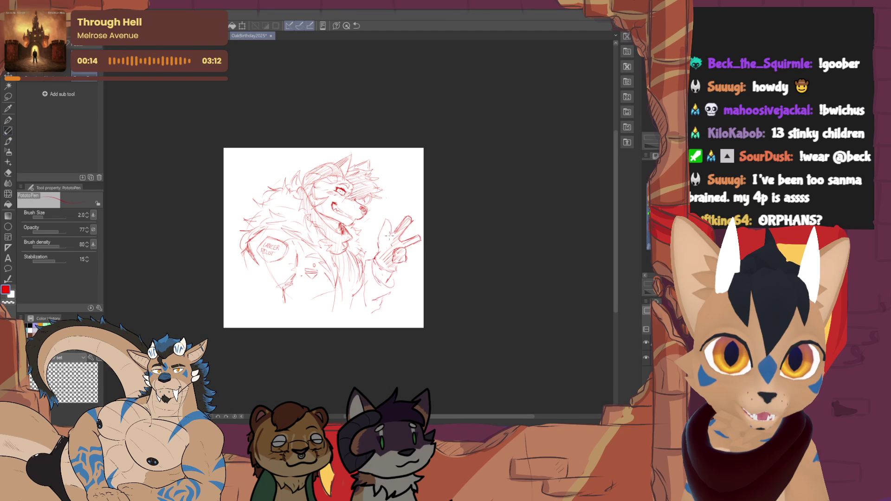
{"action": "key", "text": "e"}
{"action": "key", "text": "p"}
{"action": "key", "text": "ctrl+z"}
{"action": "left_click_drag", "start_coordinate": [413, 217], "coordinate": [406, 231]}
{"action": "key", "text": "ctrl+z"}
{"action": "key", "text": "ctrl+y"}
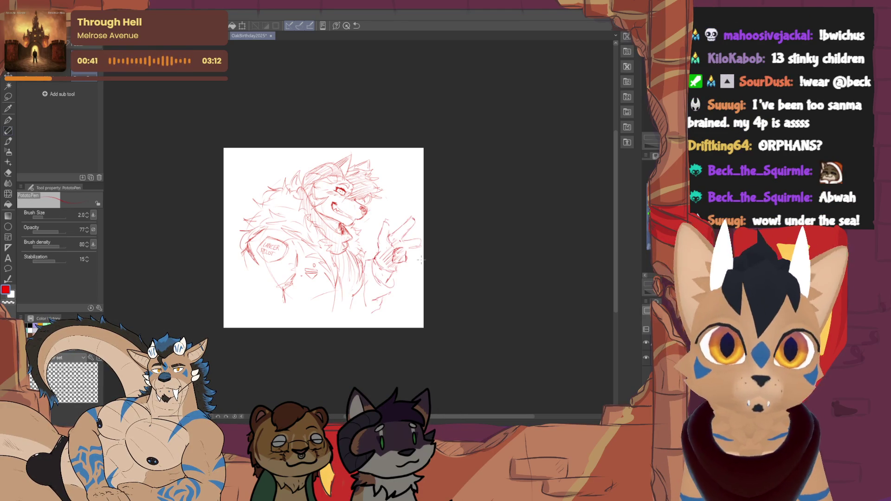
- Add a short stroke near the hand and rework small strokes at the sketch's lower right
{"action": "mouse_move", "coordinate": [377, 261]}
{"action": "left_mouse_down"}
{"action": "mouse_move", "coordinate": [389, 248]}
{"action": "mouse_move", "coordinate": [381, 237]}
{"action": "mouse_move", "coordinate": [395, 240]}
{"action": "left_mouse_up"}
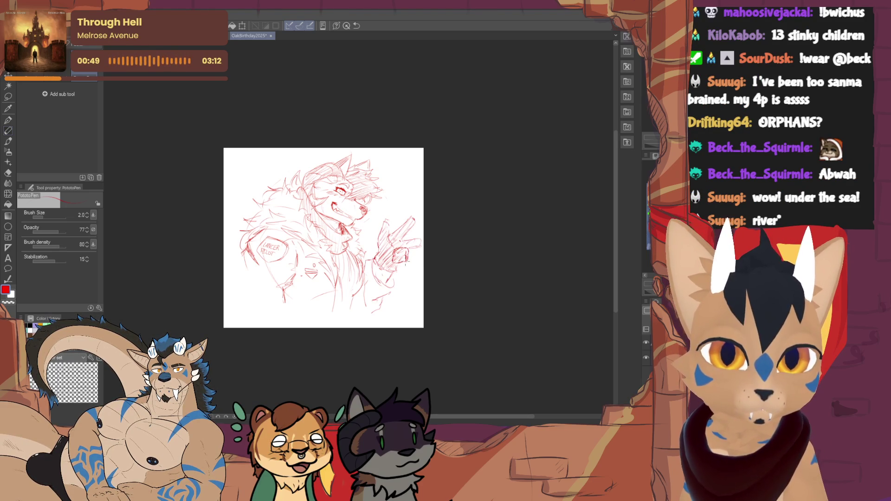
{"action": "key", "text": "e"}
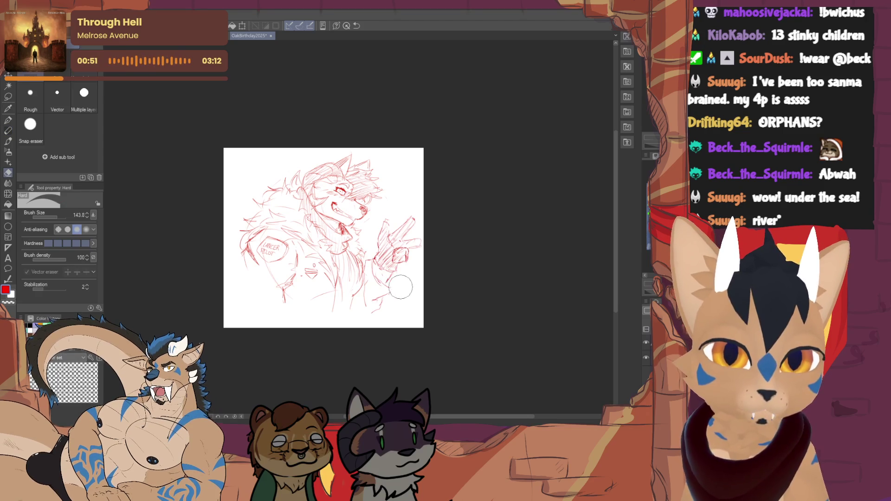
{"action": "key", "text": "p"}
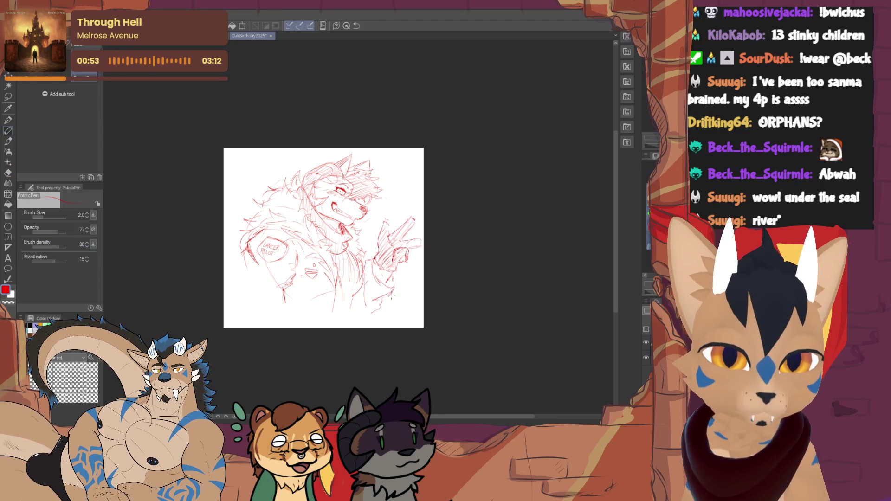
{"action": "key", "text": "e"}
{"action": "key", "text": "p"}
{"action": "key", "text": "e"}
{"action": "key", "text": "p"}
{"action": "left_click_drag", "start_coordinate": [361, 282], "coordinate": [362, 297]}
{"action": "left_click_drag", "start_coordinate": [360, 260], "coordinate": [369, 272]}
{"action": "left_click_drag", "start_coordinate": [324, 238], "coordinate": [325, 237]}
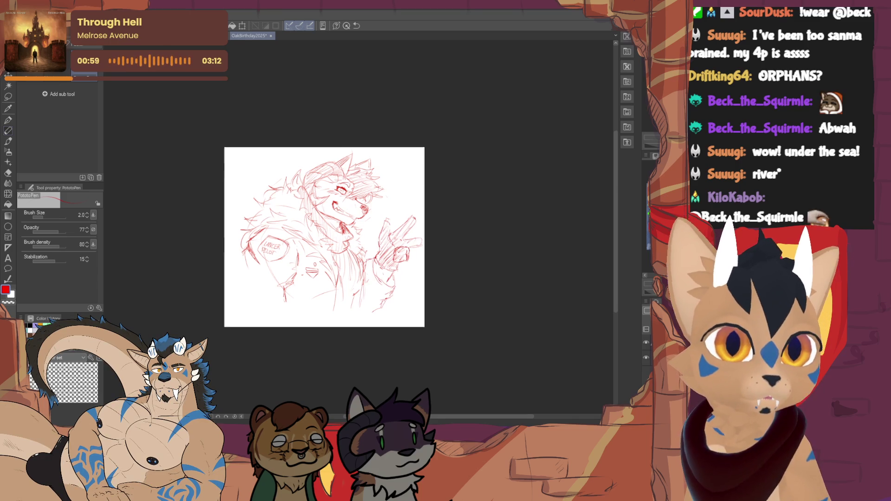
{"action": "scroll", "coordinate": [298, 244], "scroll_direction": "up", "scroll_amount": 2}
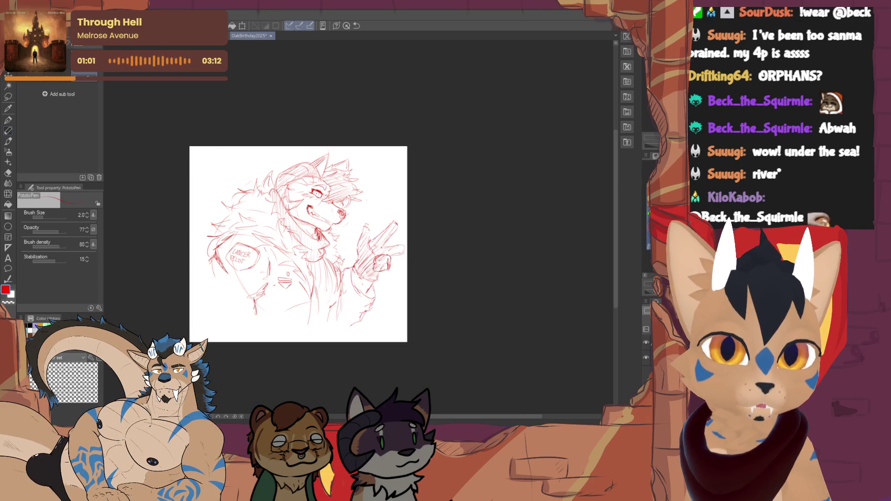
{"action": "left_click_drag", "start_coordinate": [299, 244], "coordinate": [303, 246]}
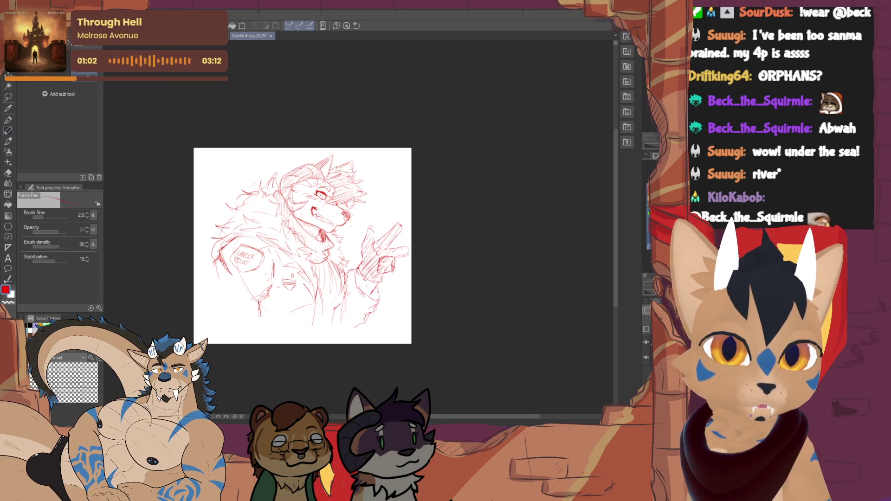
- Draw a curved line beneath the sketch and scale the sketch layer down to 87%
{"action": "mouse_move", "coordinate": [213, 267]}
{"action": "left_mouse_down"}
{"action": "mouse_move", "coordinate": [294, 332]}
{"action": "mouse_move", "coordinate": [321, 333]}
{"action": "left_mouse_up"}
{"action": "key", "text": "ctrl+t"}
{"action": "left_click_drag", "start_coordinate": [413, 157], "coordinate": [397, 161]}
{"action": "left_click_drag", "start_coordinate": [306, 241], "coordinate": [304, 231]}
{"action": "left_click", "coordinate": [292, 324]}
- With a bolder inking pen, letter a trial name at lower left, then undo it
{"action": "key", "text": "p"}
{"action": "left_click_drag", "start_coordinate": [51, 217], "coordinate": [43, 216]}
{"action": "left_click_drag", "start_coordinate": [229, 279], "coordinate": [228, 280]}
{"action": "left_click_drag", "start_coordinate": [236, 321], "coordinate": [250, 321]}
{"action": "mouse_move", "coordinate": [237, 314]}
{"action": "left_mouse_down"}
{"action": "mouse_move", "coordinate": [252, 314]}
{"action": "mouse_move", "coordinate": [255, 327]}
{"action": "left_mouse_up"}
{"action": "mouse_move", "coordinate": [267, 302]}
{"action": "left_mouse_down"}
{"action": "mouse_move", "coordinate": [267, 330]}
{"action": "mouse_move", "coordinate": [280, 319]}
{"action": "left_mouse_up"}
{"action": "mouse_move", "coordinate": [288, 304]}
{"action": "left_mouse_down"}
{"action": "mouse_move", "coordinate": [272, 333]}
{"action": "mouse_move", "coordinate": [282, 334]}
{"action": "left_mouse_up"}
{"action": "left_click_drag", "start_coordinate": [288, 307], "coordinate": [293, 324]}
{"action": "key", "text": "ctrl+z"}
{"action": "key", "text": "ctrl+z"}
{"action": "key", "text": "ctrl+z"}
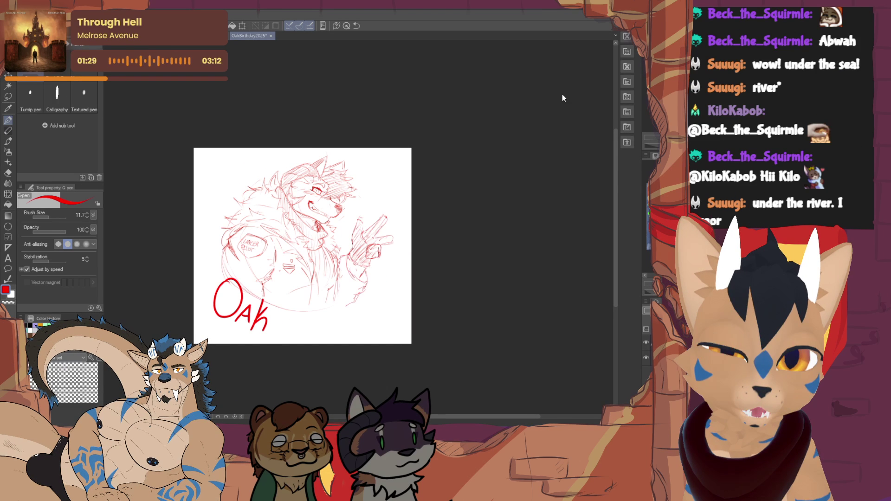
{"action": "left_click_drag", "start_coordinate": [277, 302], "coordinate": [275, 334]}
{"action": "mouse_move", "coordinate": [293, 299]}
{"action": "left_mouse_down"}
{"action": "mouse_move", "coordinate": [289, 327]}
{"action": "mouse_move", "coordinate": [315, 332]}
{"action": "left_mouse_up"}
{"action": "key", "text": "ctrl+z"}
{"action": "key", "text": "ctrl+z"}
{"action": "key", "text": "ctrl+z"}
- Enlarge the pen to 24.9 and letter the name in large capitals at lower left
{"action": "left_click", "coordinate": [50, 212]}
{"action": "left_click_drag", "start_coordinate": [232, 271], "coordinate": [234, 274]}
{"action": "left_click_drag", "start_coordinate": [236, 318], "coordinate": [274, 332]}
{"action": "left_click_drag", "start_coordinate": [291, 304], "coordinate": [293, 332]}
{"action": "left_click_drag", "start_coordinate": [303, 317], "coordinate": [305, 332]}
{"action": "left_click_drag", "start_coordinate": [299, 297], "coordinate": [305, 316]}
{"action": "left_click_drag", "start_coordinate": [320, 296], "coordinate": [305, 317]}
{"action": "left_click_drag", "start_coordinate": [323, 300], "coordinate": [324, 334]}
{"action": "mouse_move", "coordinate": [323, 299]}
{"action": "left_mouse_down"}
{"action": "mouse_move", "coordinate": [341, 332]}
{"action": "mouse_move", "coordinate": [347, 284]}
{"action": "left_mouse_up"}
- Add 'They/Them' pronoun lettering beside the name, then undo all the lettering
{"action": "left_click_drag", "start_coordinate": [341, 287], "coordinate": [343, 302]}
{"action": "left_click_drag", "start_coordinate": [348, 281], "coordinate": [355, 297]}
{"action": "left_click_drag", "start_coordinate": [356, 293], "coordinate": [363, 293]}
{"action": "mouse_move", "coordinate": [366, 283]}
{"action": "left_mouse_down"}
{"action": "mouse_move", "coordinate": [372, 306]}
{"action": "mouse_move", "coordinate": [353, 304]}
{"action": "left_mouse_up"}
{"action": "left_click_drag", "start_coordinate": [349, 307], "coordinate": [347, 323]}
{"action": "left_click_drag", "start_coordinate": [356, 301], "coordinate": [366, 320]}
{"action": "left_click_drag", "start_coordinate": [367, 313], "coordinate": [388, 310]}
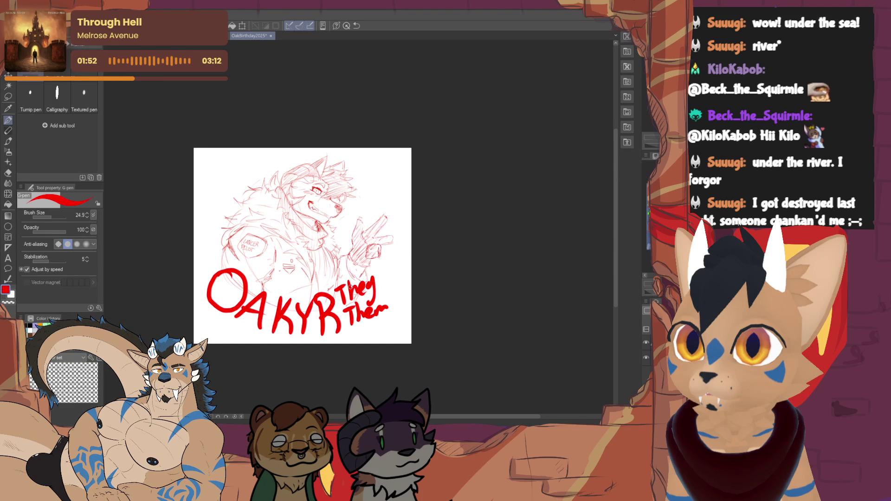
{"action": "key", "text": "ctrl+z"}
{"action": "key", "text": "ctrl+z"}
{"action": "key", "text": "ctrl+z"}
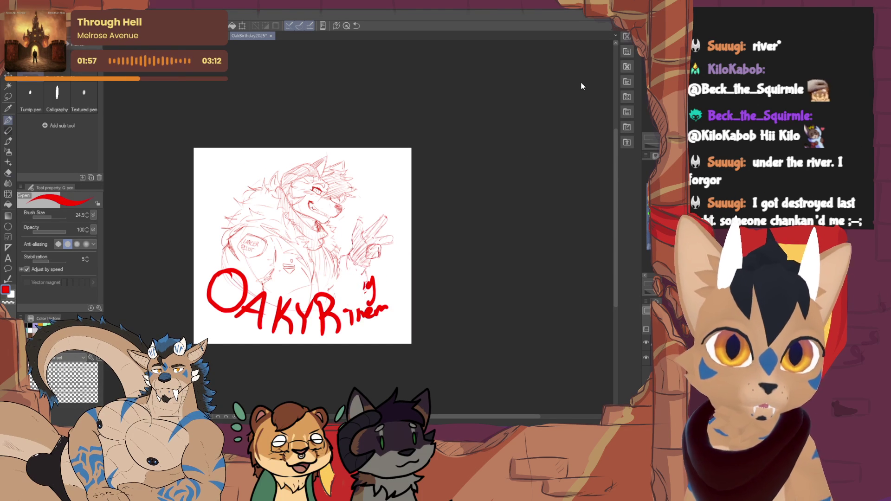
{"action": "key", "text": "ctrl+z"}
{"action": "key", "text": "ctrl+z"}
{"action": "key", "text": "ctrl+z"}
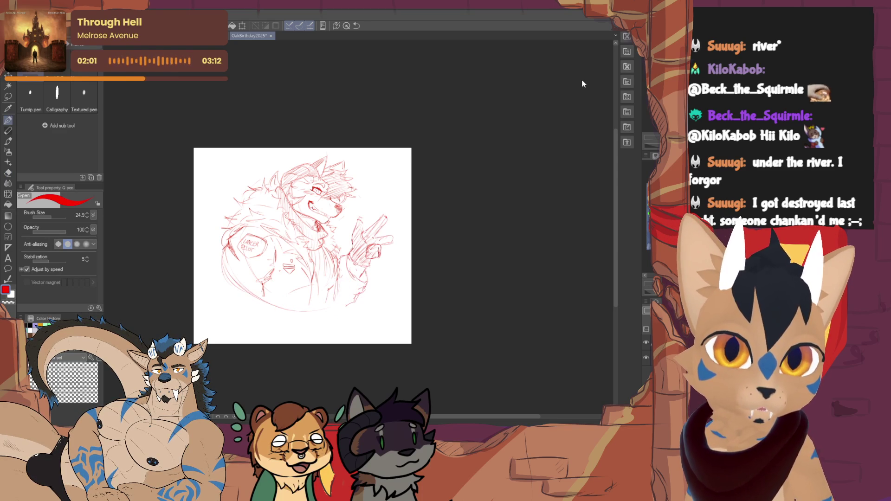
- Zoom into the head, erase the old nose, and redraw the muzzle with hatch shading
{"action": "scroll", "coordinate": [359, 226], "scroll_direction": "up", "scroll_amount": 2}
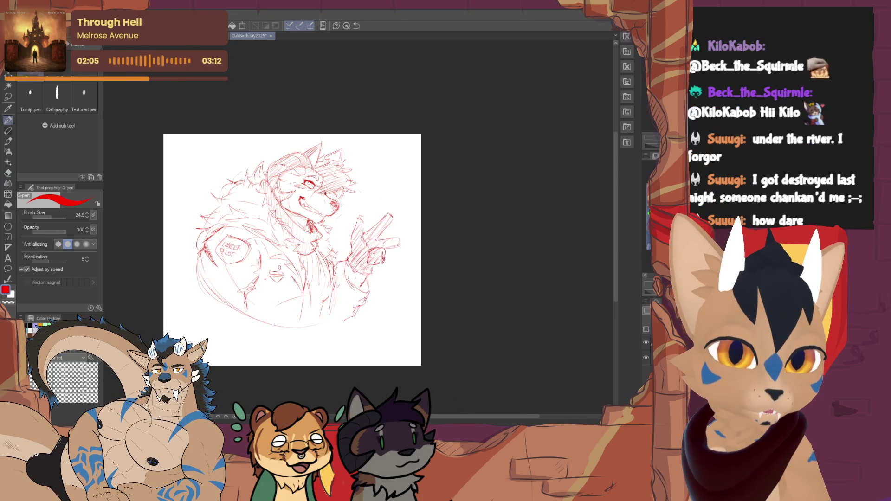
{"action": "left_click", "coordinate": [8, 131]}
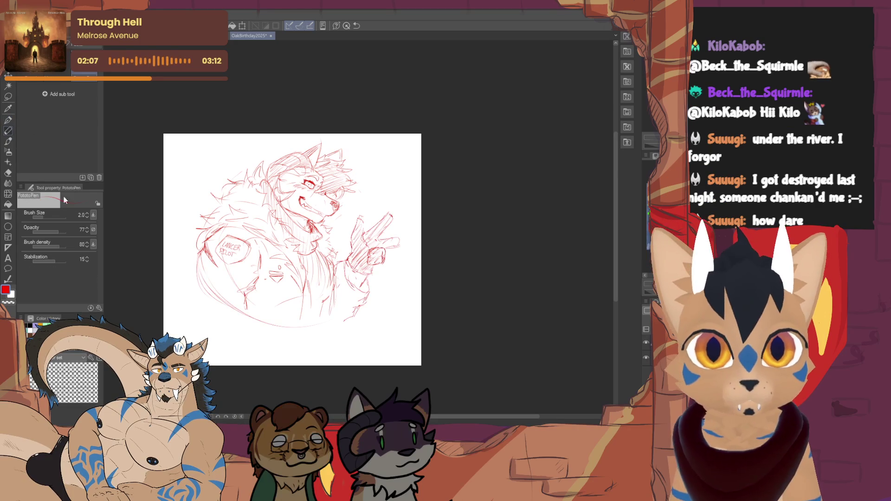
{"action": "scroll", "coordinate": [292, 215], "scroll_direction": "up", "scroll_amount": 2}
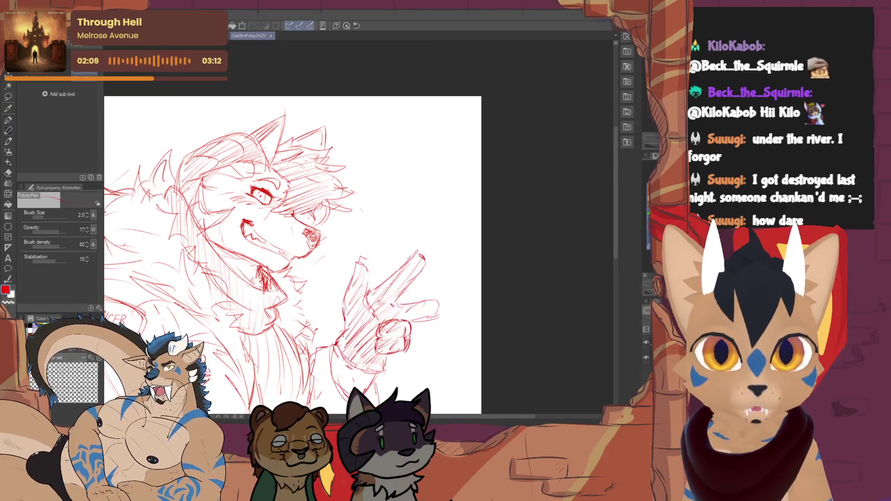
{"action": "key", "text": "e"}
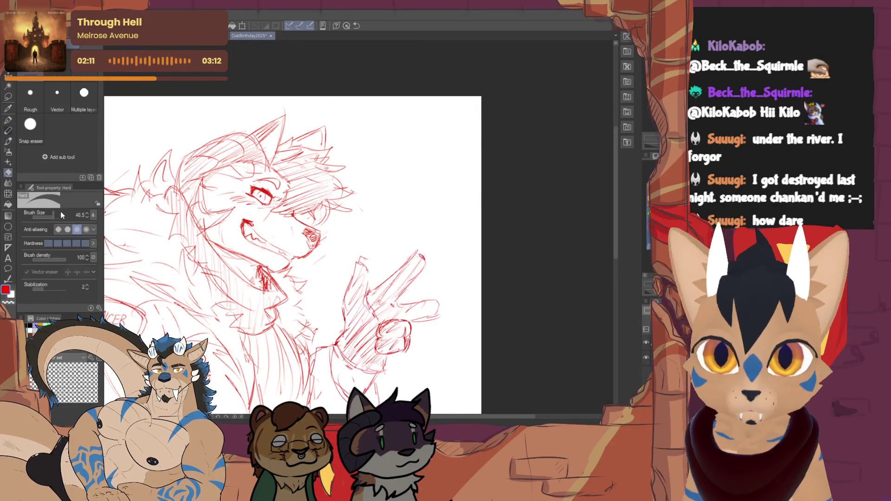
{"action": "left_click_drag", "start_coordinate": [317, 242], "coordinate": [309, 233]}
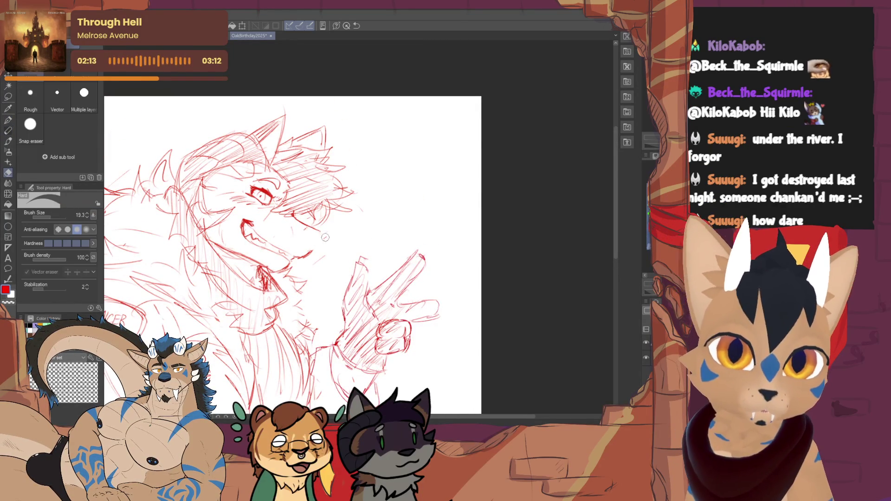
{"action": "key", "text": "p"}
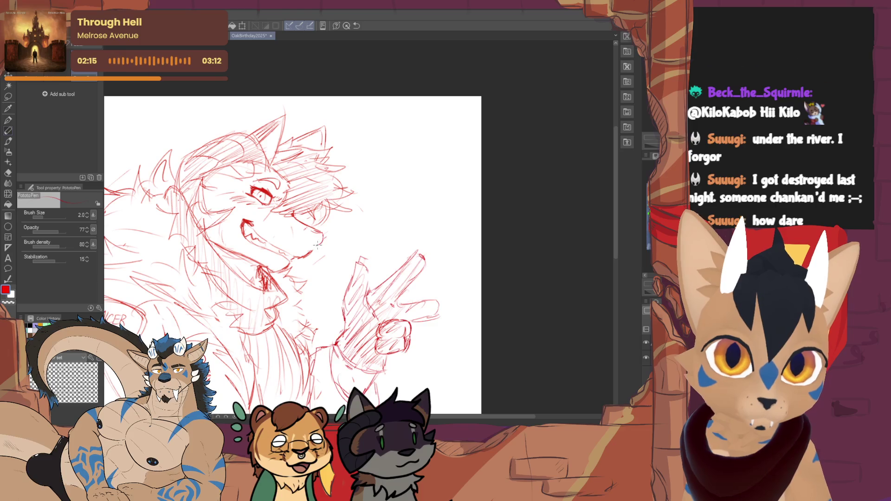
{"action": "mouse_move", "coordinate": [308, 227]}
{"action": "left_mouse_down"}
{"action": "mouse_move", "coordinate": [321, 250]}
{"action": "mouse_move", "coordinate": [326, 235]}
{"action": "left_mouse_up"}
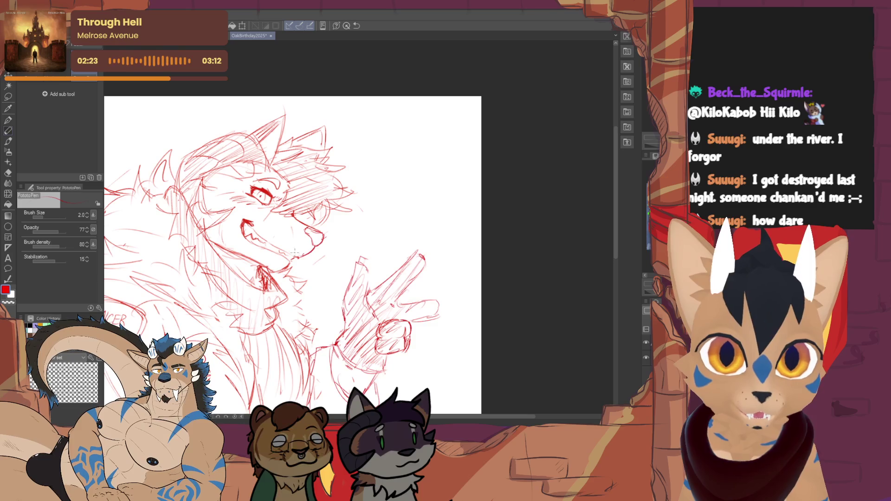
{"action": "mouse_move", "coordinate": [325, 240]}
{"action": "left_mouse_down"}
{"action": "mouse_move", "coordinate": [314, 246]}
{"action": "mouse_move", "coordinate": [308, 237]}
{"action": "left_mouse_up"}
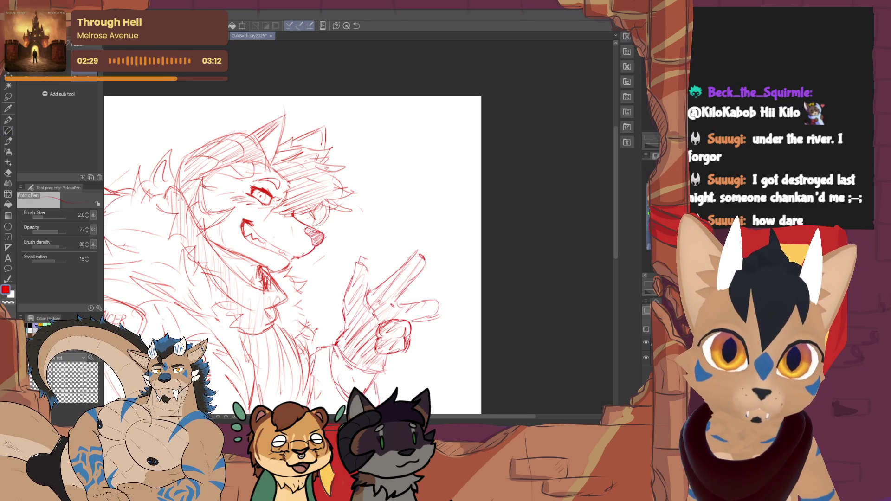
- Sketch new strokes along the back and top of the wolf's head
{"action": "key", "text": "e"}
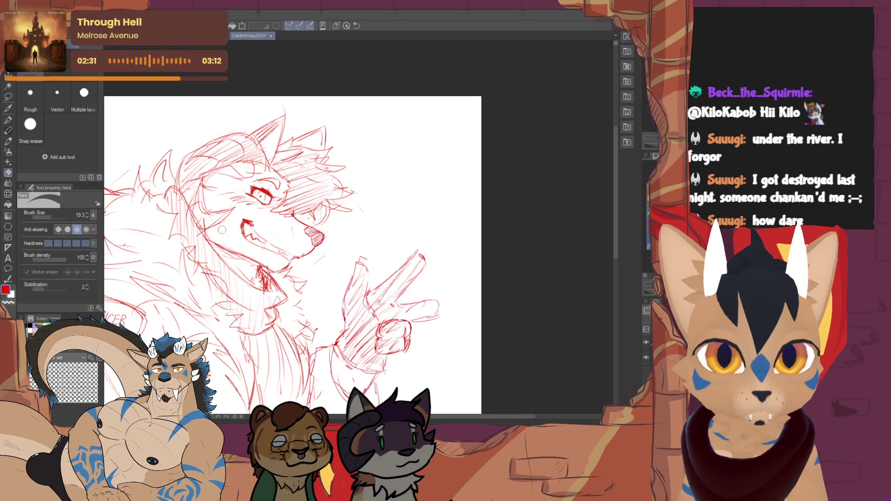
{"action": "key", "text": "p"}
{"action": "left_click_drag", "start_coordinate": [221, 230], "coordinate": [298, 266]}
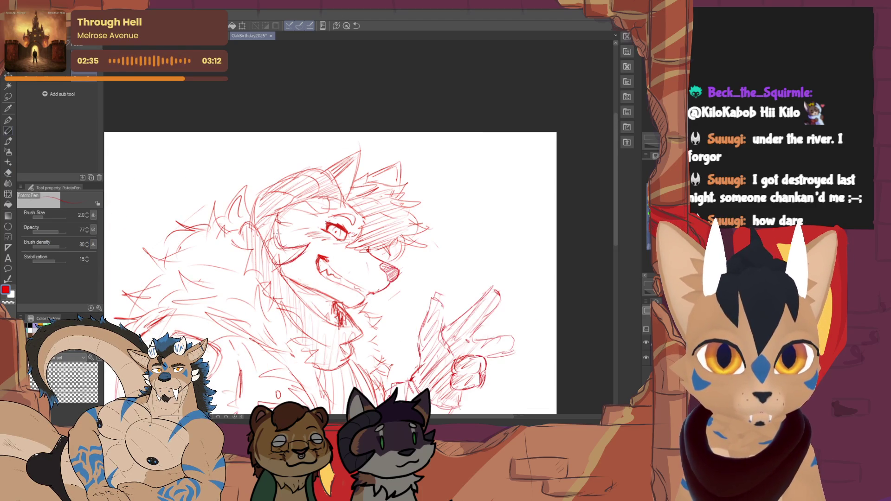
{"action": "mouse_move", "coordinate": [254, 224]}
{"action": "left_mouse_down"}
{"action": "mouse_move", "coordinate": [256, 191]}
{"action": "mouse_move", "coordinate": [309, 168]}
{"action": "left_mouse_up"}
{"action": "mouse_move", "coordinate": [262, 198]}
{"action": "left_mouse_down"}
{"action": "mouse_move", "coordinate": [322, 167]}
{"action": "mouse_move", "coordinate": [343, 205]}
{"action": "left_mouse_up"}
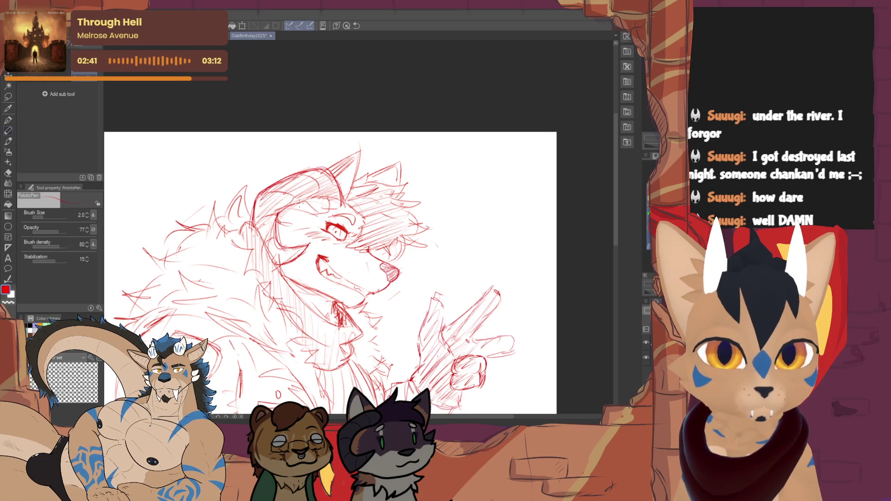
{"action": "key", "text": "e"}
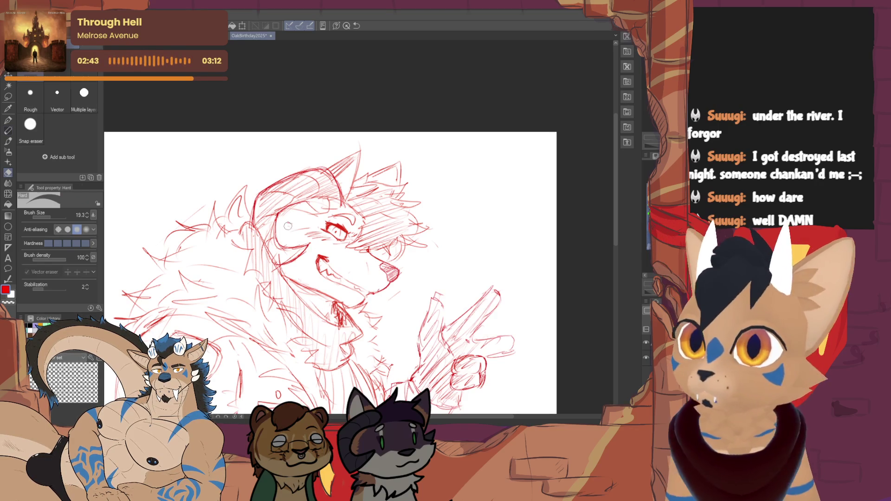
{"action": "key", "text": "p"}
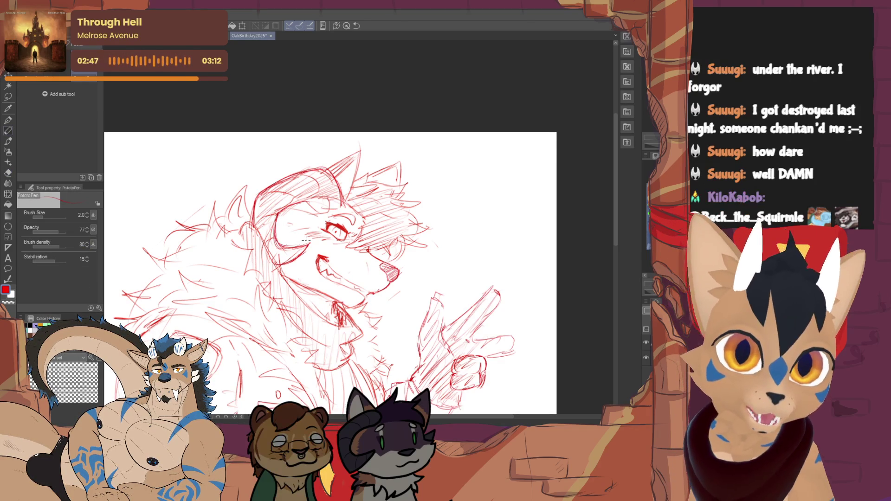
{"action": "left_click_drag", "start_coordinate": [284, 224], "coordinate": [284, 242]}
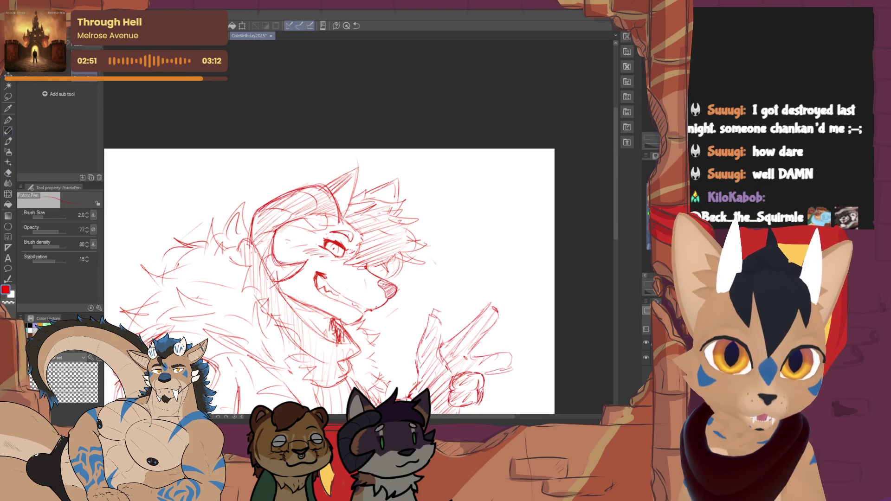
{"action": "scroll", "coordinate": [336, 260], "scroll_direction": "down", "scroll_amount": 2}
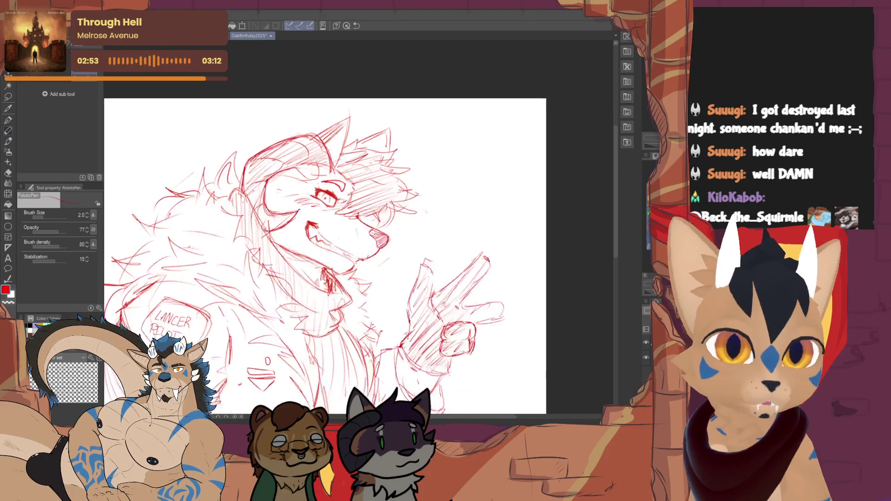
- Erase and redraw the mouth lines to clean up the wolf's head and grinning muzzle
{"action": "key", "text": "e"}
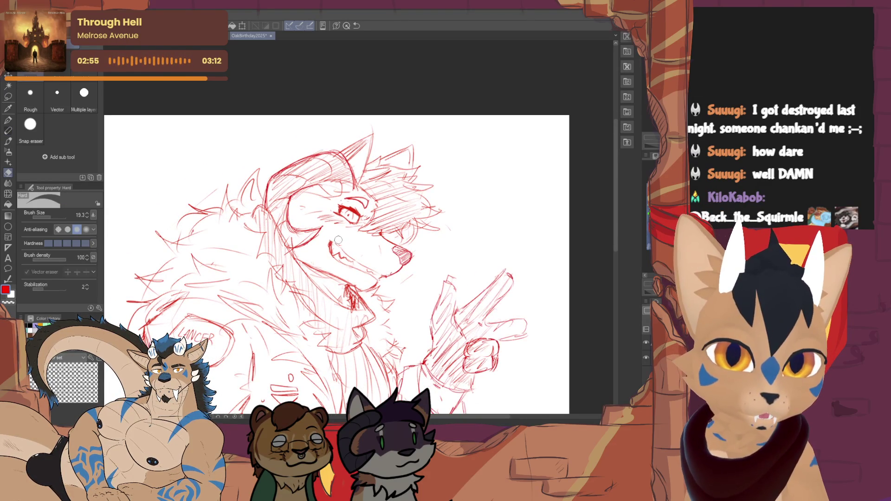
{"action": "key", "text": "p"}
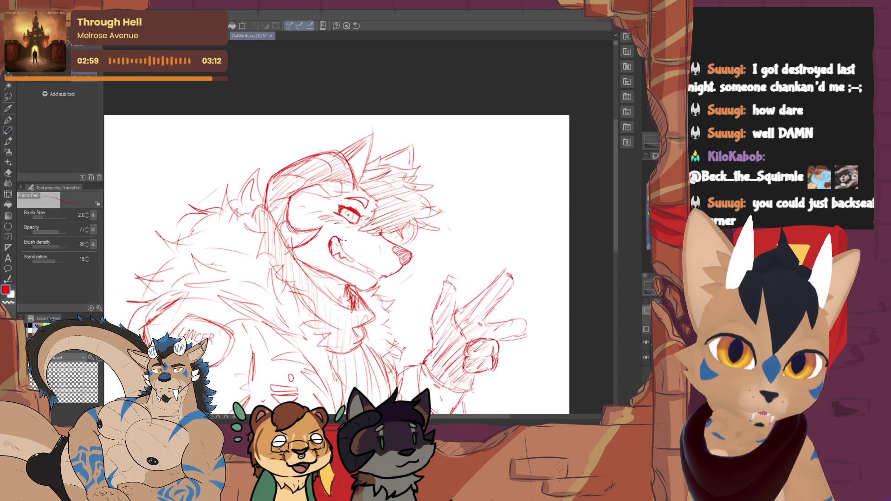
{"action": "key", "text": "e"}
{"action": "mouse_move", "coordinate": [333, 249]}
{"action": "left_mouse_down"}
{"action": "mouse_move", "coordinate": [340, 258]}
{"action": "mouse_move", "coordinate": [328, 249]}
{"action": "mouse_move", "coordinate": [329, 209]}
{"action": "left_mouse_up"}
{"action": "key", "text": "p"}
{"action": "left_click_drag", "start_coordinate": [354, 248], "coordinate": [361, 264]}
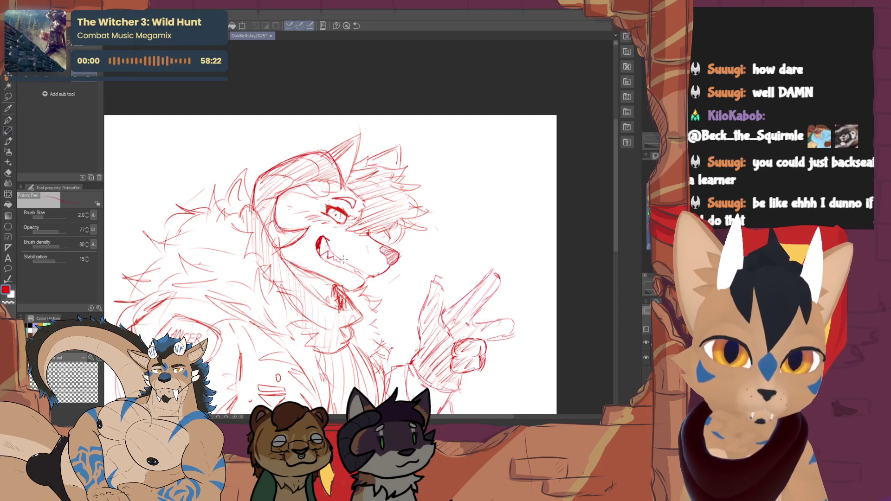
{"action": "key", "text": "e"}
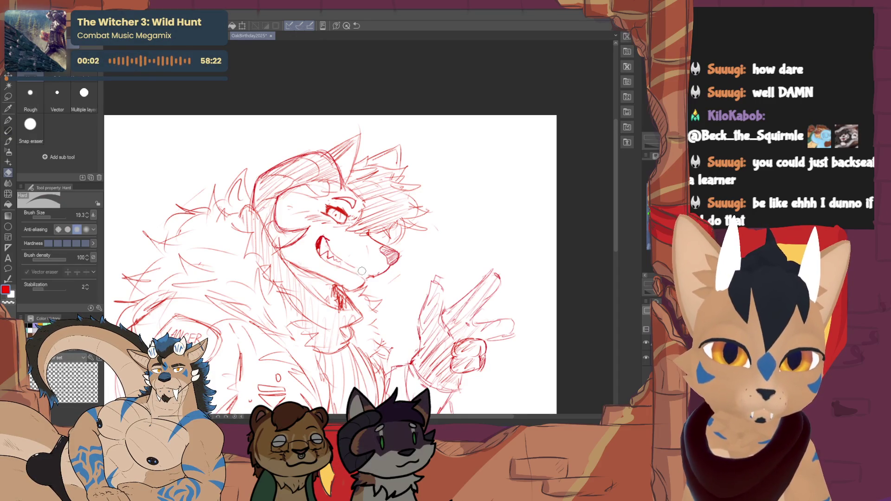
{"action": "key", "text": "p"}
{"action": "key", "text": "e"}
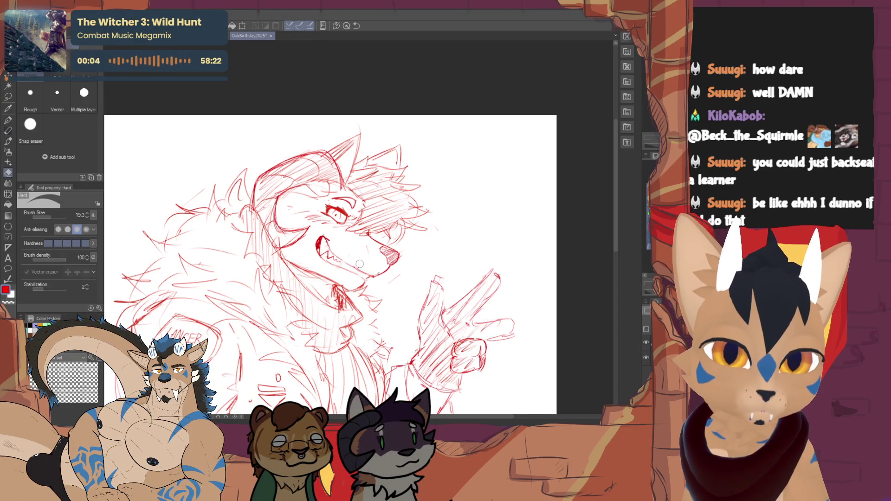
{"action": "key", "text": "p"}
{"action": "key", "text": "e"}
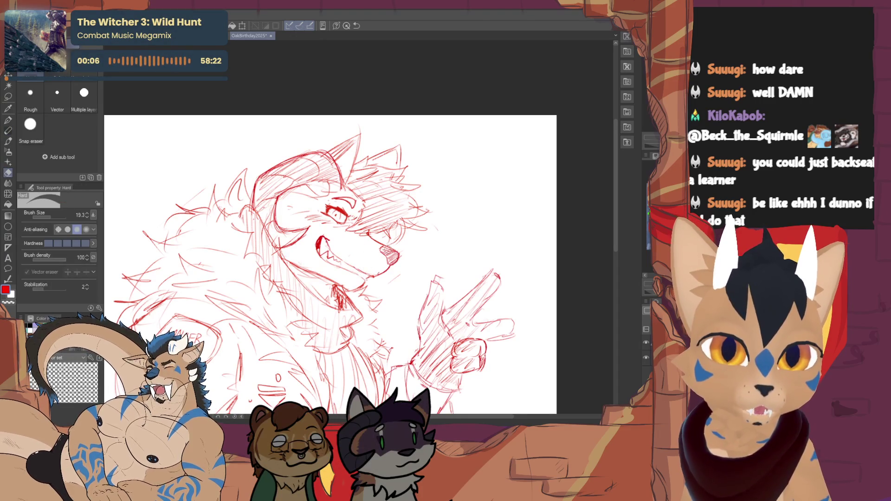
{"action": "key", "text": "p"}
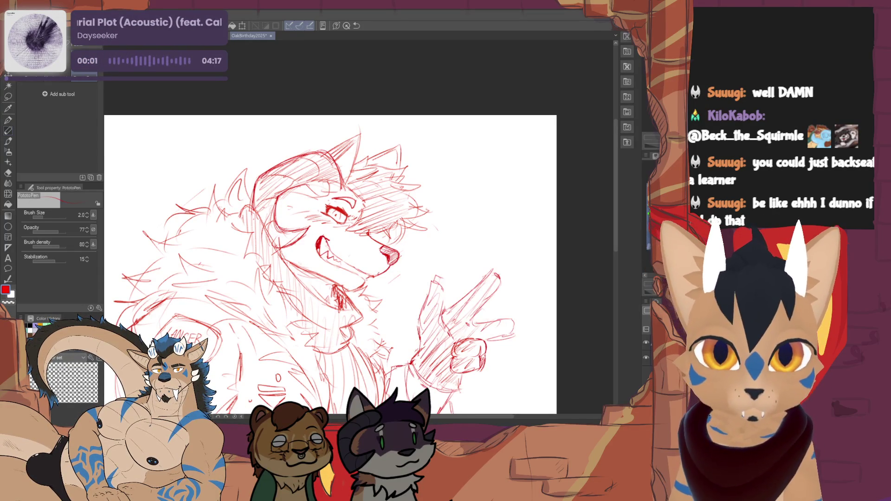
- Refine the wolf's head lines and forehead hatch shading, alternating PototoPen and Hard eraser
{"action": "key", "text": "e"}
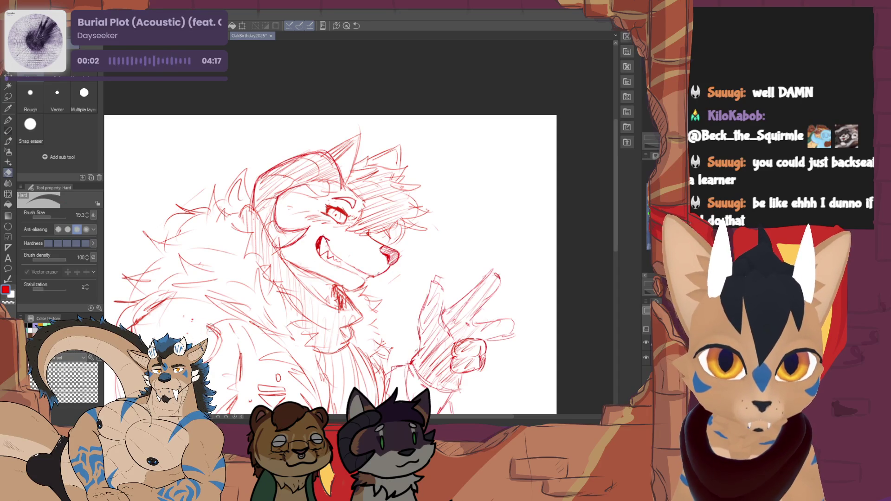
{"action": "key", "text": "p"}
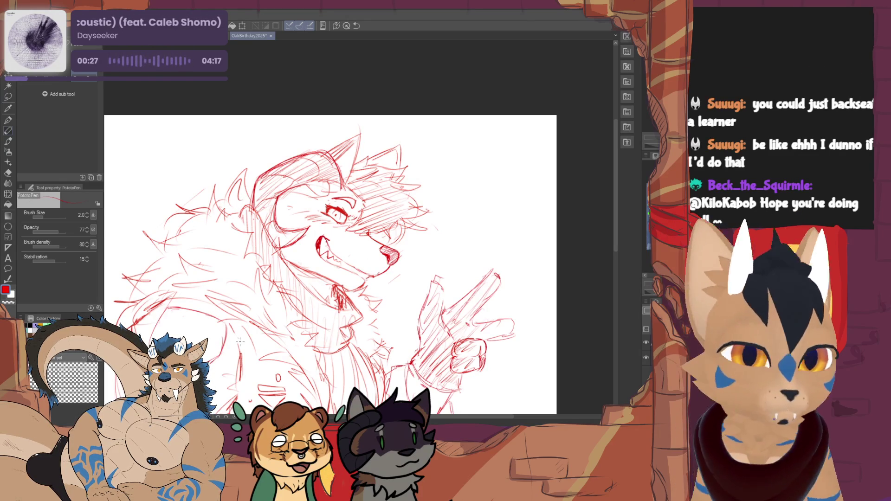
{"action": "key", "text": "e"}
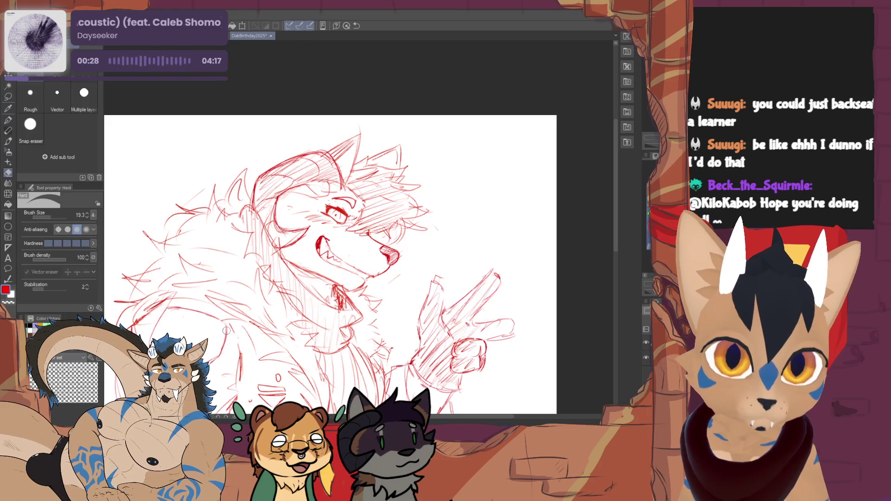
{"action": "key", "text": "p"}
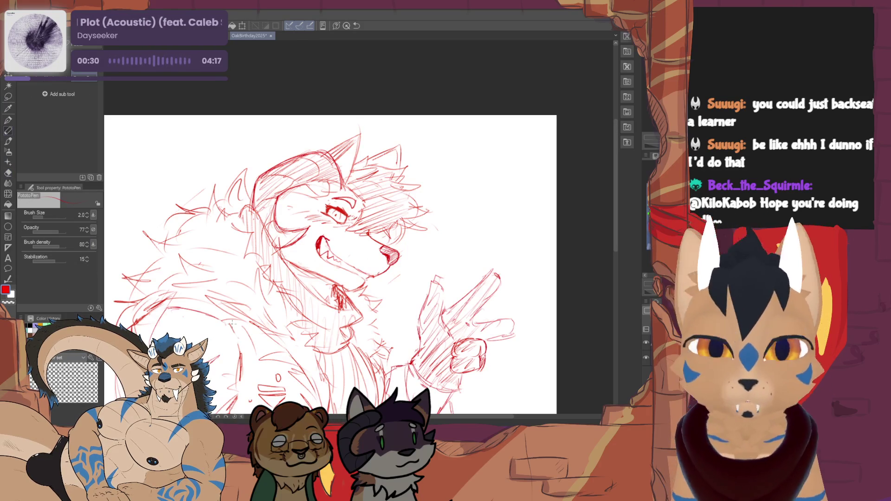
{"action": "key", "text": "e"}
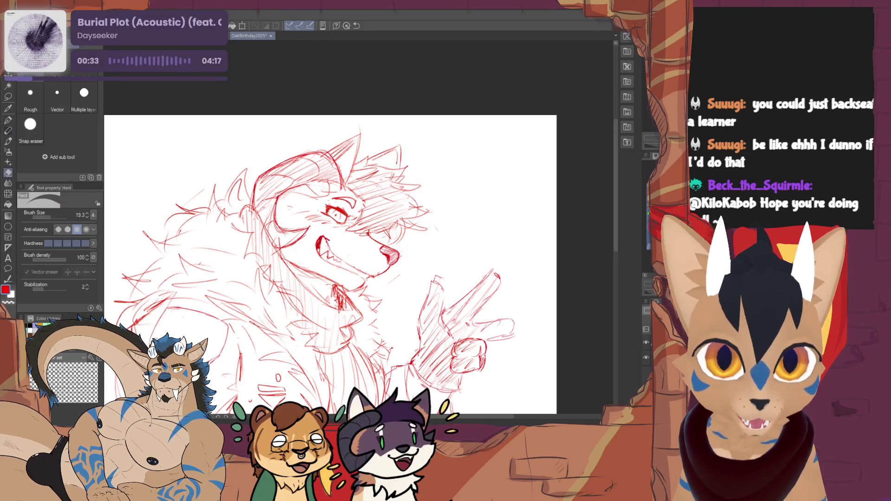
{"action": "key", "text": "p"}
{"action": "key", "text": "e"}
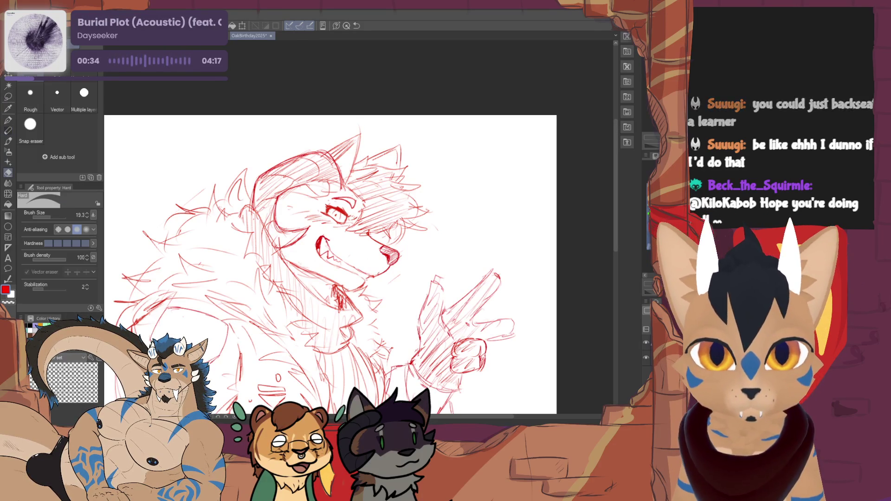
{"action": "key", "text": "p"}
{"action": "key", "text": "e"}
{"action": "key", "text": "p"}
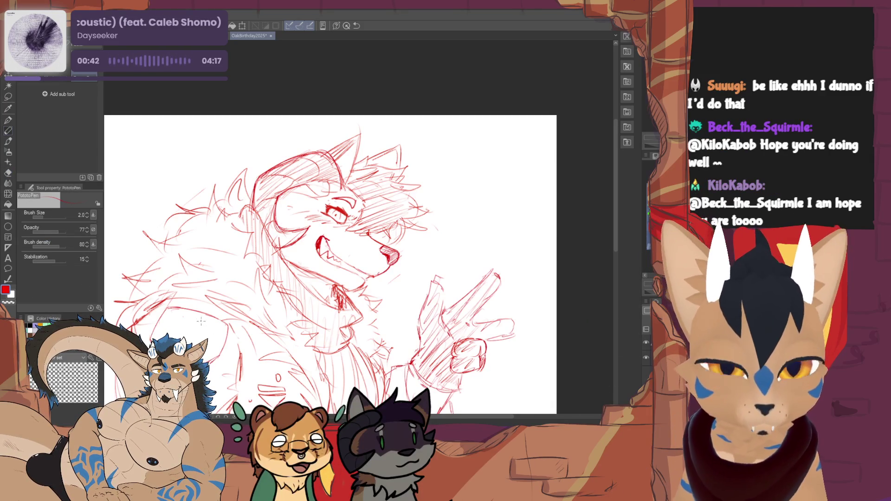
- Clean up the spiky hair, fur collar and neck strokes with pen and eraser passes
{"action": "key", "text": "e"}
{"action": "key", "text": "p"}
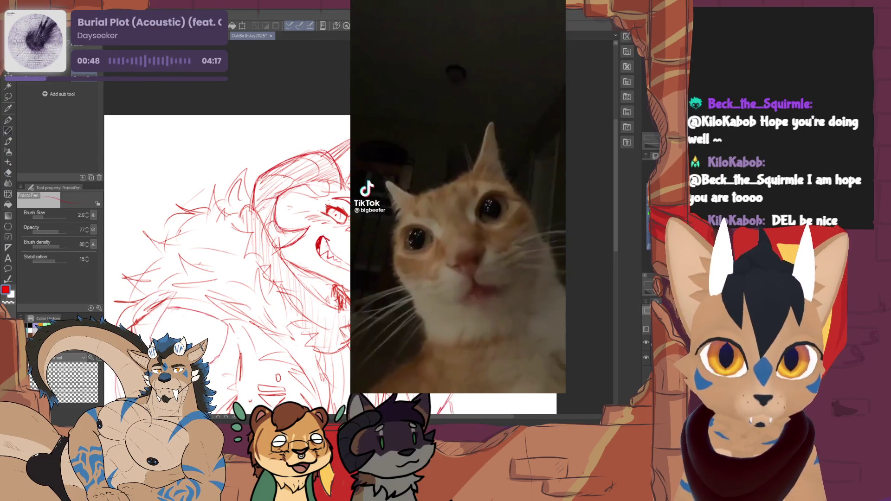
{"action": "key", "text": "e"}
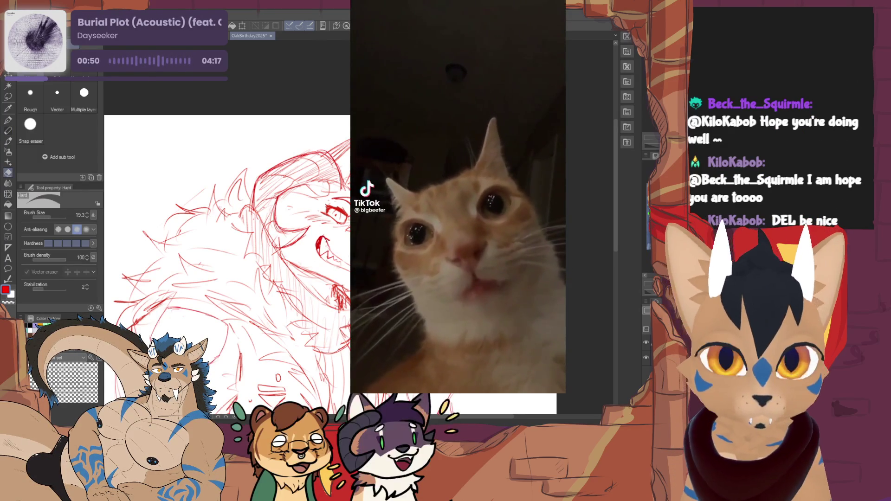
{"action": "key", "text": "p"}
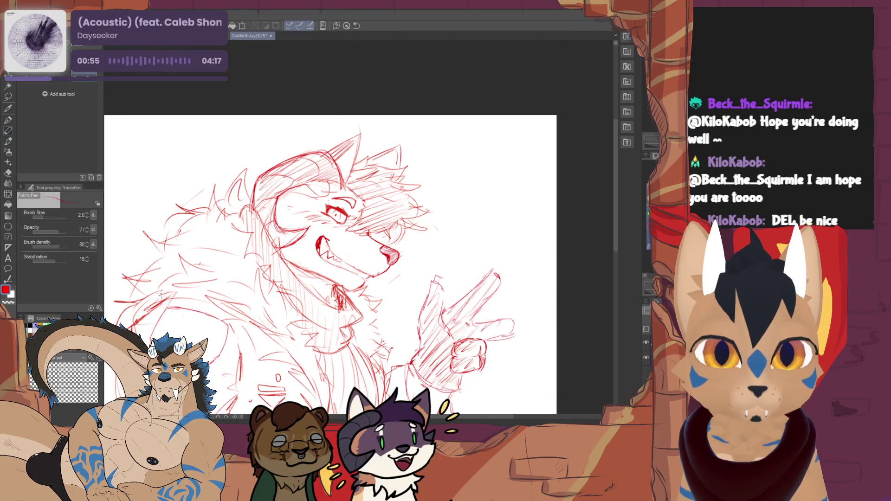
{"action": "key", "text": "e"}
{"action": "key", "text": "p"}
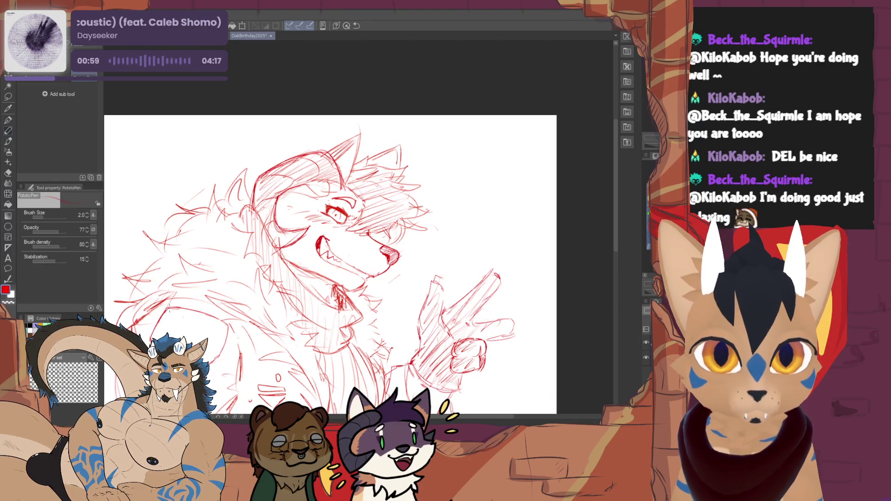
{"action": "key", "text": "e"}
{"action": "key", "text": "p"}
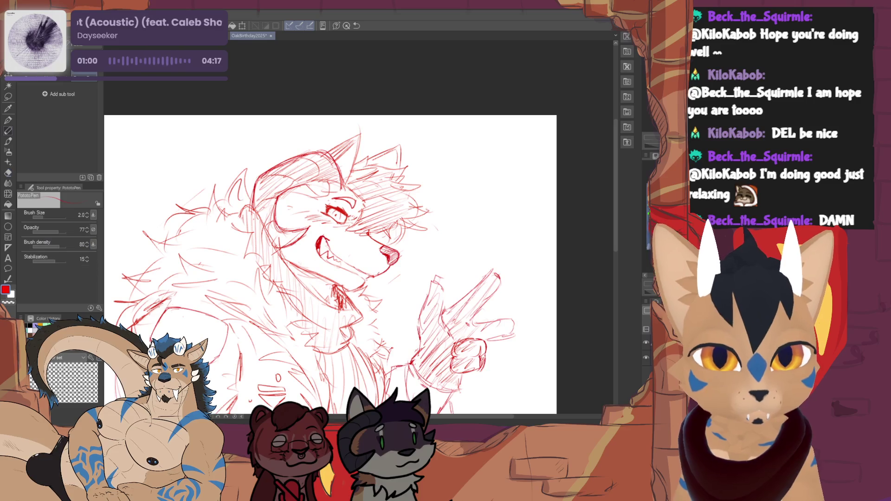
{"action": "key", "text": "e"}
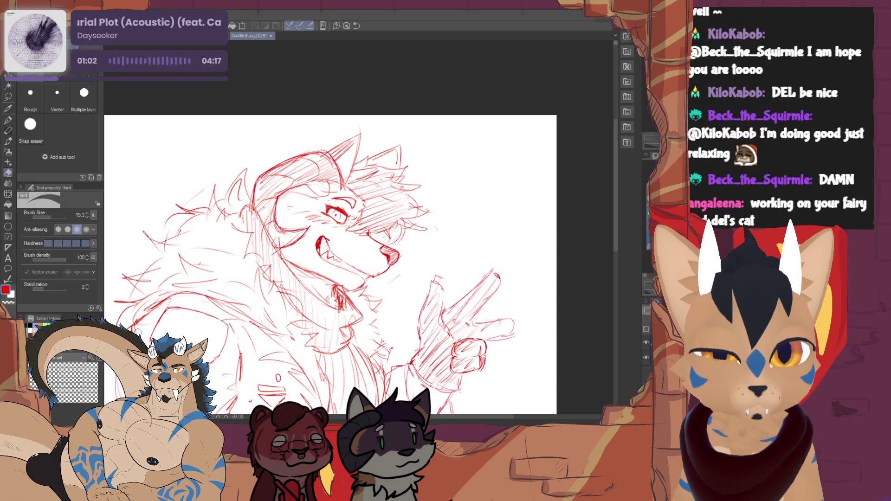
{"action": "key", "text": "p"}
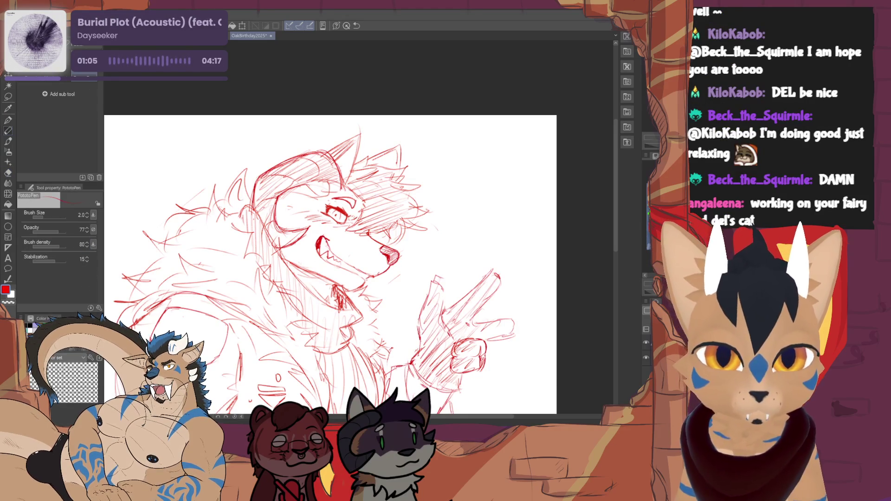
{"action": "mouse_move", "coordinate": [325, 255]}
{"action": "left_mouse_down"}
{"action": "mouse_move", "coordinate": [361, 215]}
{"action": "mouse_move", "coordinate": [369, 228]}
{"action": "left_mouse_up"}
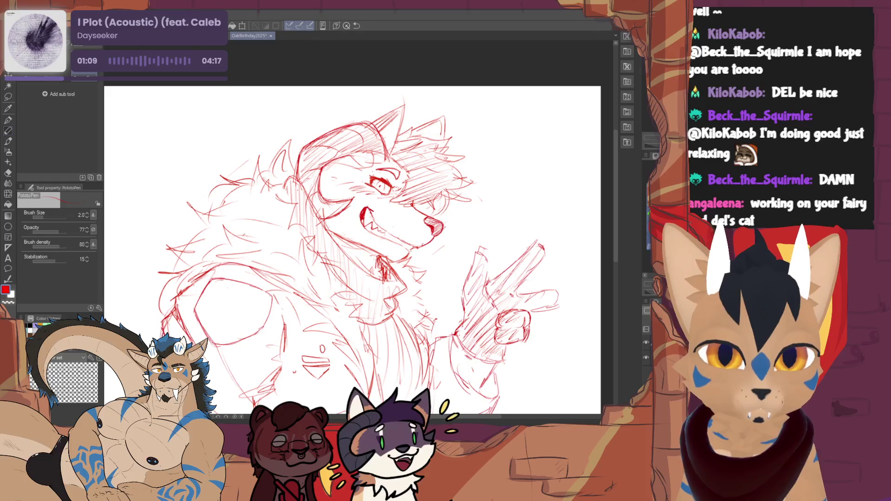
- Refine the jacket shoulder and chest patch outline, alternating PototoPen and Hard eraser
{"action": "left_click_drag", "start_coordinate": [238, 383], "coordinate": [211, 336]}
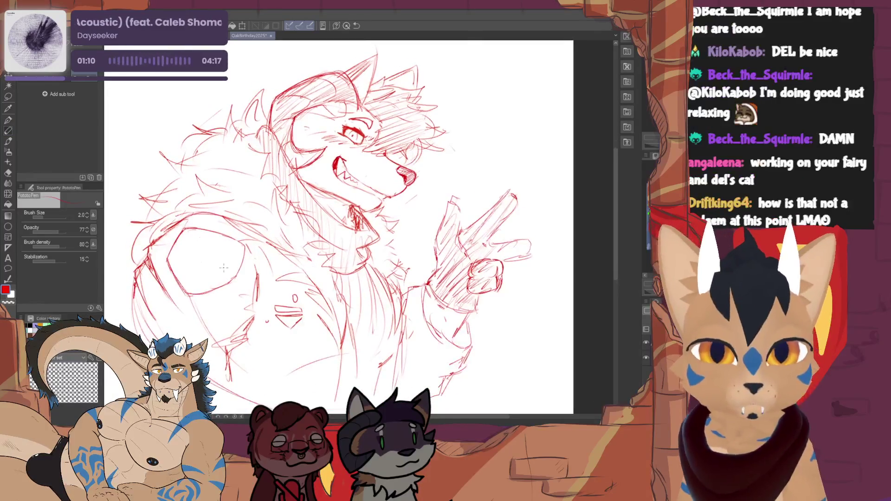
{"action": "key", "text": "e"}
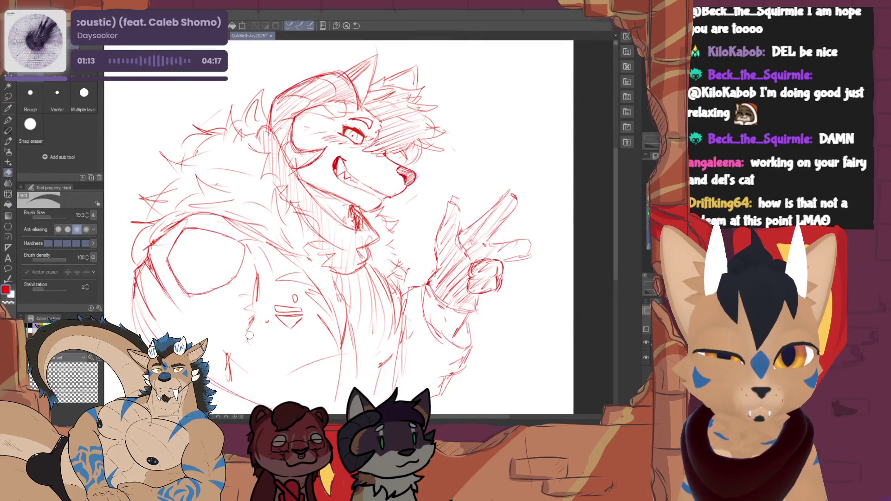
{"action": "key", "text": "p"}
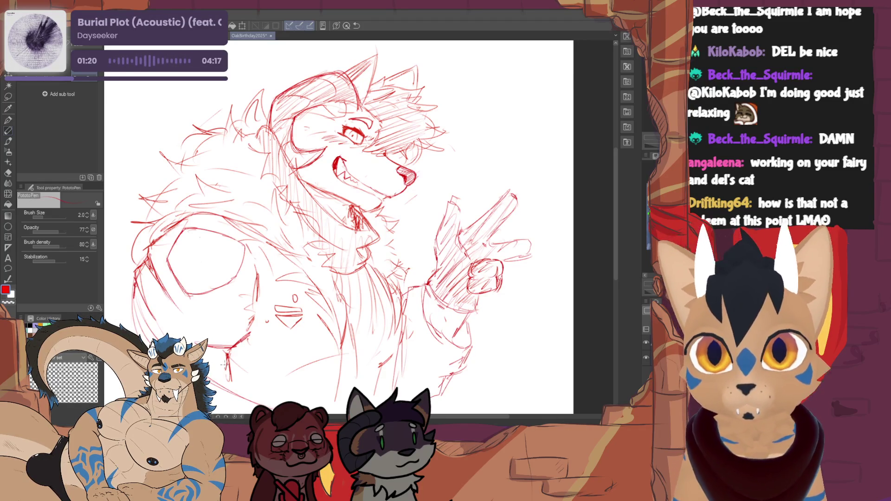
{"action": "key", "text": "e"}
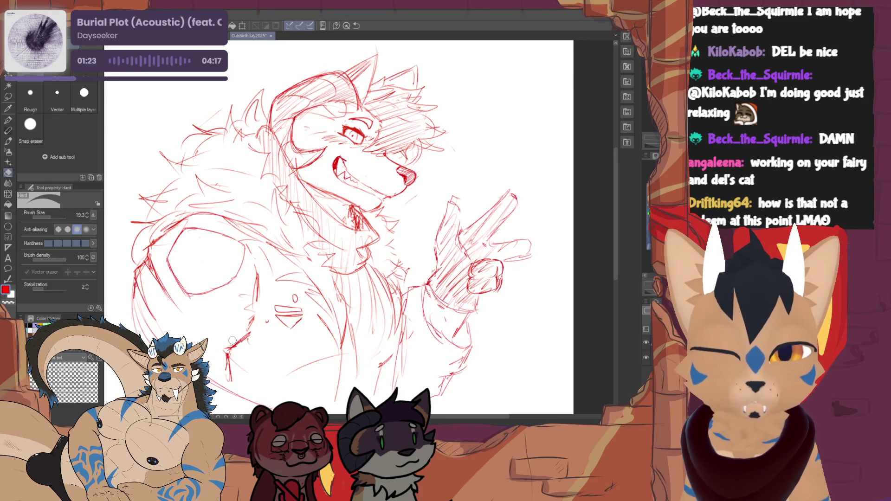
{"action": "key", "text": "p"}
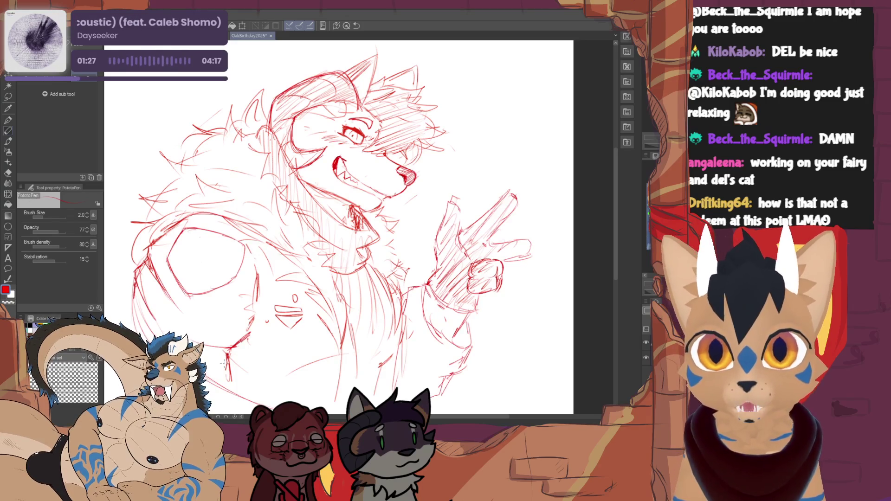
{"action": "mouse_move", "coordinate": [325, 209]}
{"action": "left_mouse_down"}
{"action": "mouse_move", "coordinate": [285, 156]}
{"action": "mouse_move", "coordinate": [216, 146]}
{"action": "left_mouse_up"}
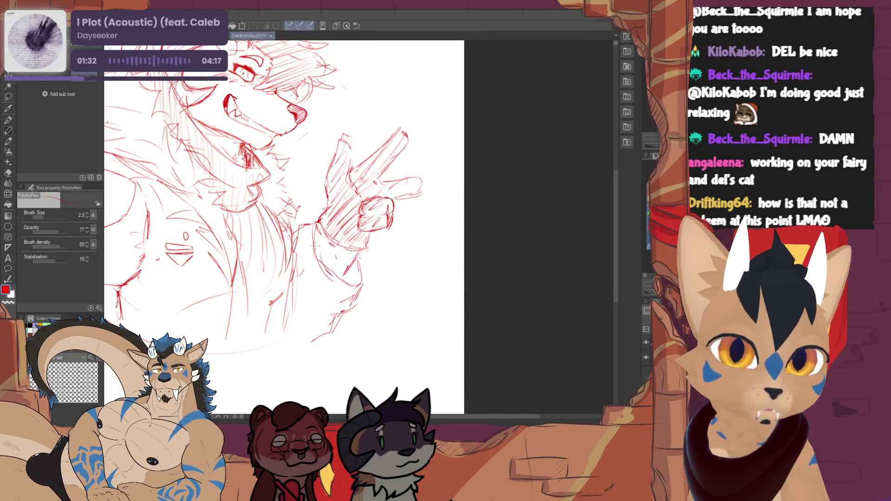
- Sketch fresh strokes along the lower arm leading to the hand
{"action": "mouse_move", "coordinate": [291, 278]}
{"action": "left_mouse_down"}
{"action": "mouse_move", "coordinate": [318, 311]}
{"action": "mouse_move", "coordinate": [333, 315]}
{"action": "left_mouse_up"}
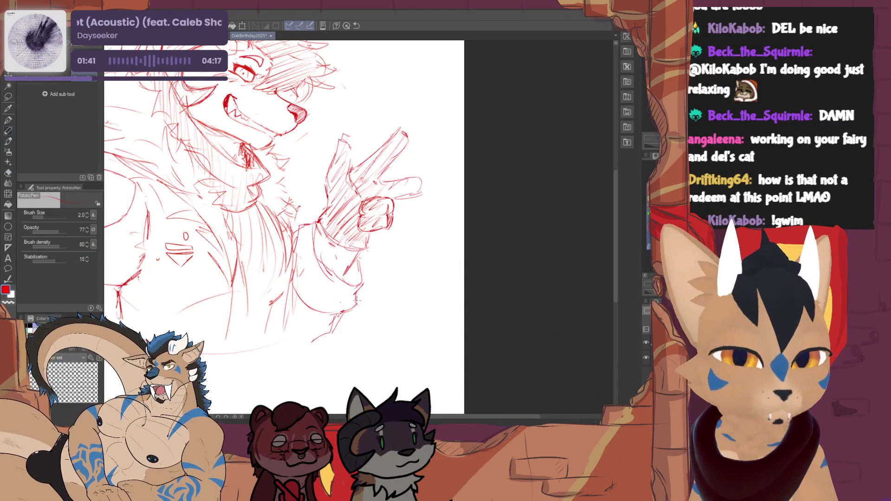
{"action": "left_click_drag", "start_coordinate": [298, 307], "coordinate": [319, 317]}
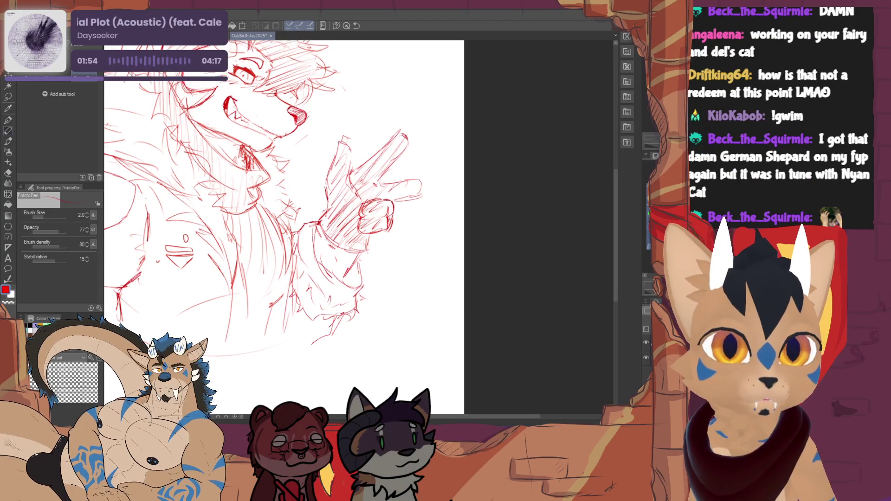
{"action": "scroll", "coordinate": [376, 291], "scroll_direction": "up", "scroll_amount": 3}
{"action": "scroll", "coordinate": [290, 227], "scroll_direction": "up", "scroll_amount": 1}
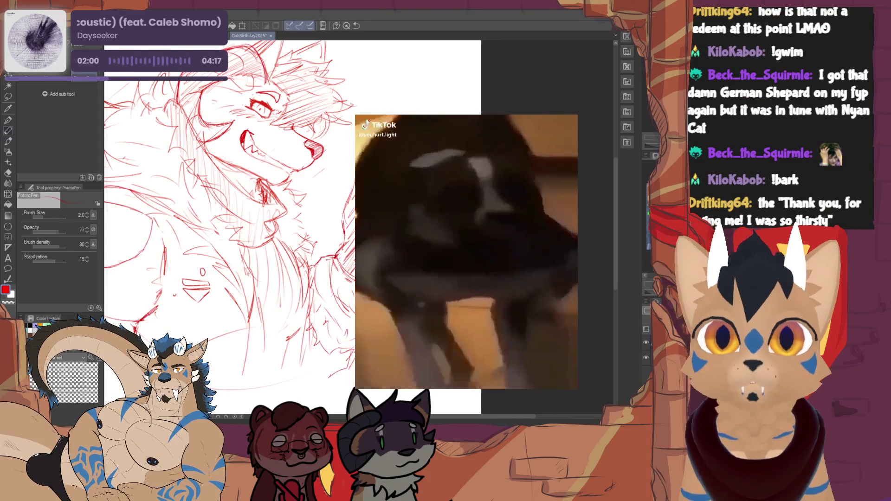
{"action": "key", "text": "e"}
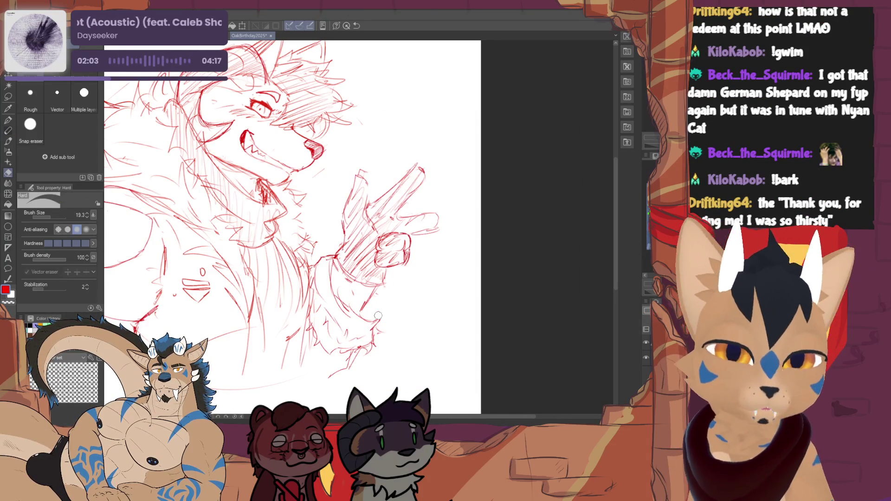
{"action": "key", "text": "p"}
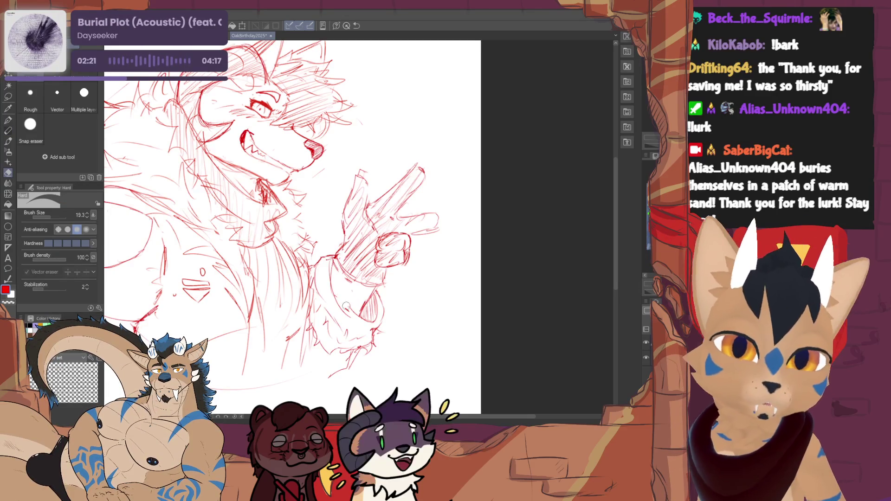
- Redraw the peace-sign fingers and furry wrist cuff, toggling between pen and Hard eraser
{"action": "key", "text": "p"}
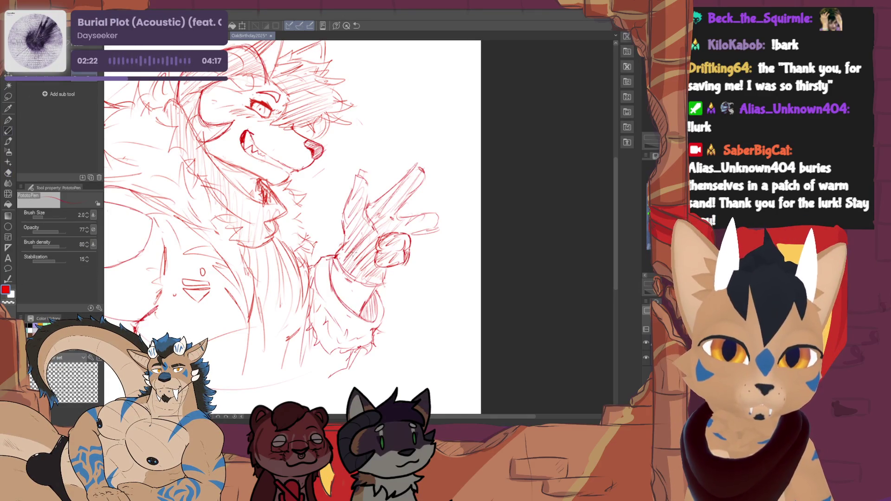
{"action": "scroll", "coordinate": [302, 223], "scroll_direction": "left", "scroll_amount": 2}
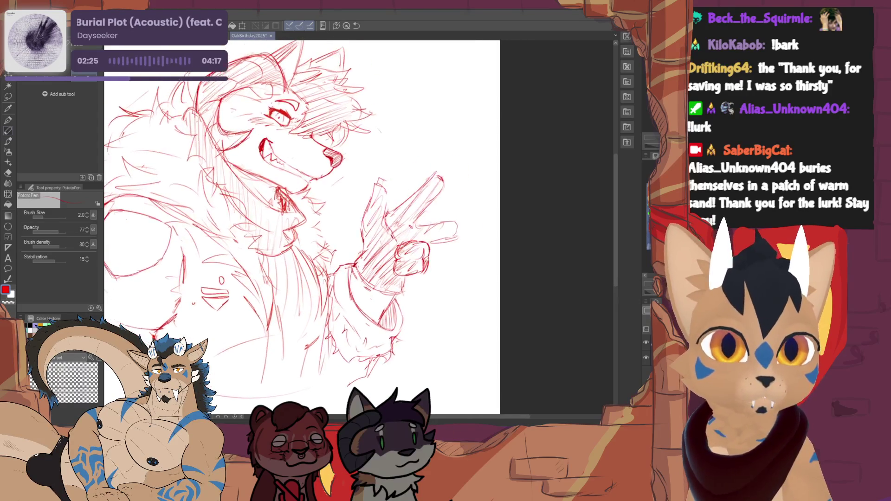
{"action": "scroll", "coordinate": [302, 223], "scroll_direction": "right", "scroll_amount": 2}
{"action": "key", "text": "e"}
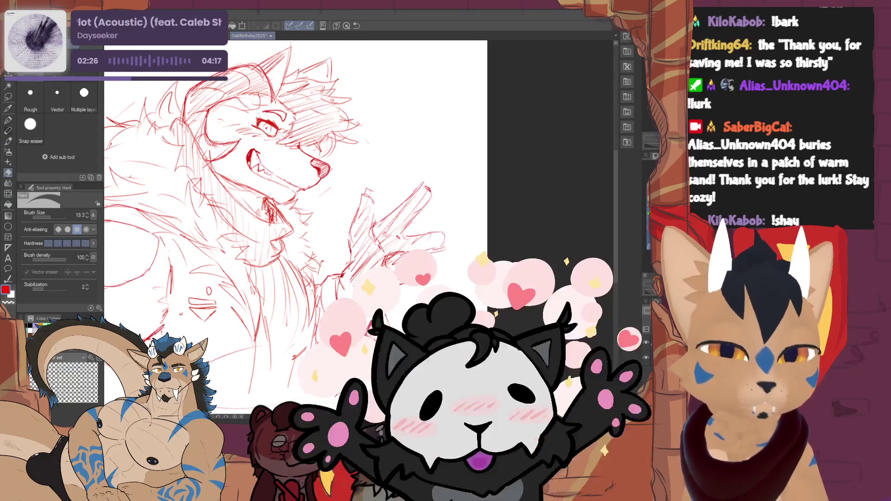
{"action": "key", "text": "p"}
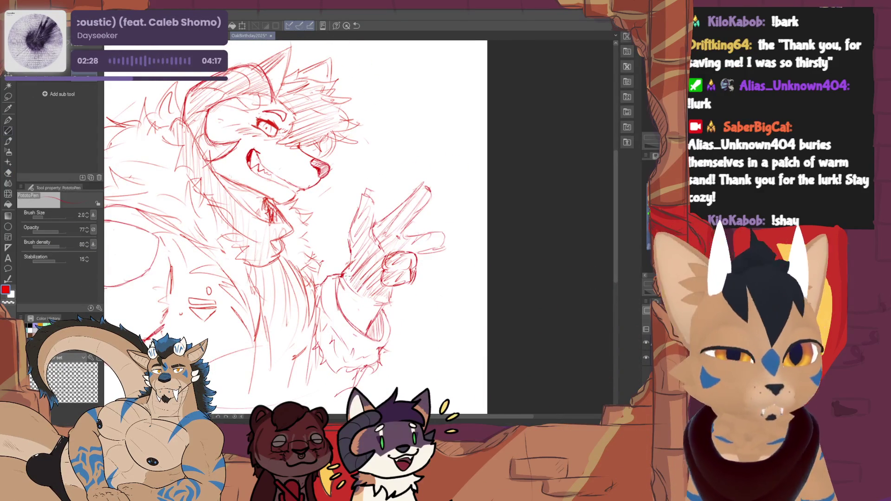
{"action": "key", "text": "e"}
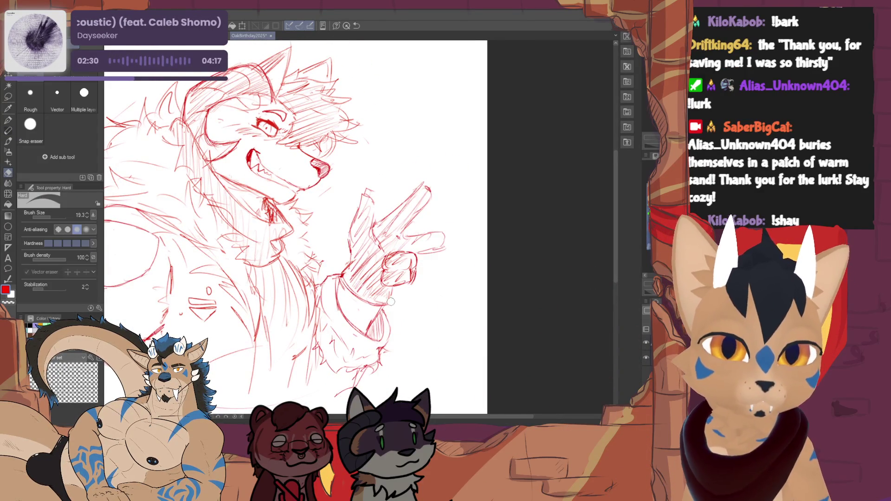
{"action": "key", "text": "p"}
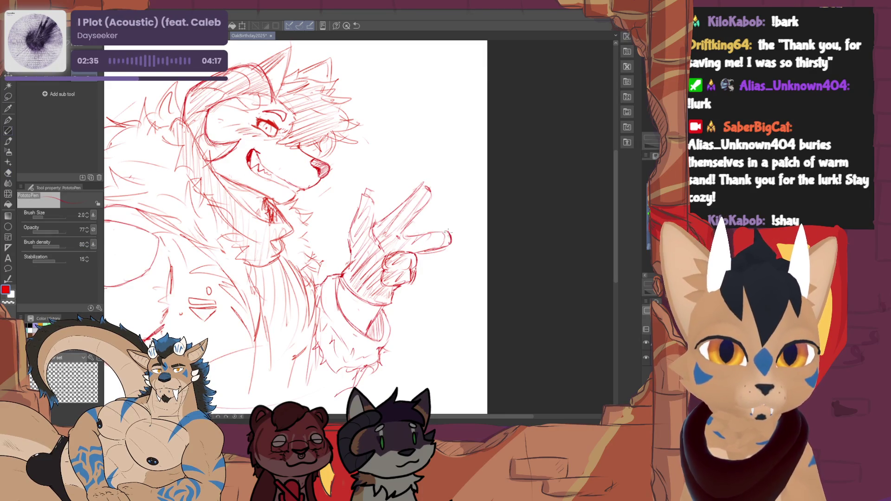
{"action": "key", "text": "e"}
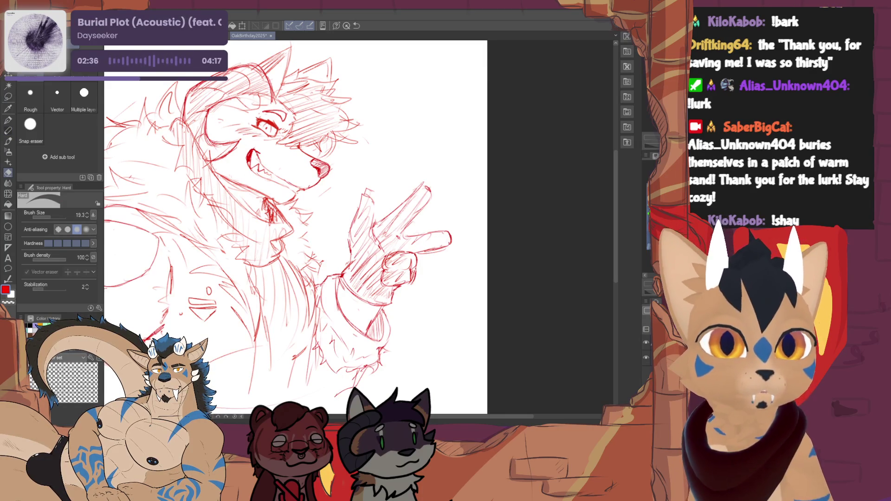
{"action": "left_click_drag", "start_coordinate": [297, 228], "coordinate": [239, 279]}
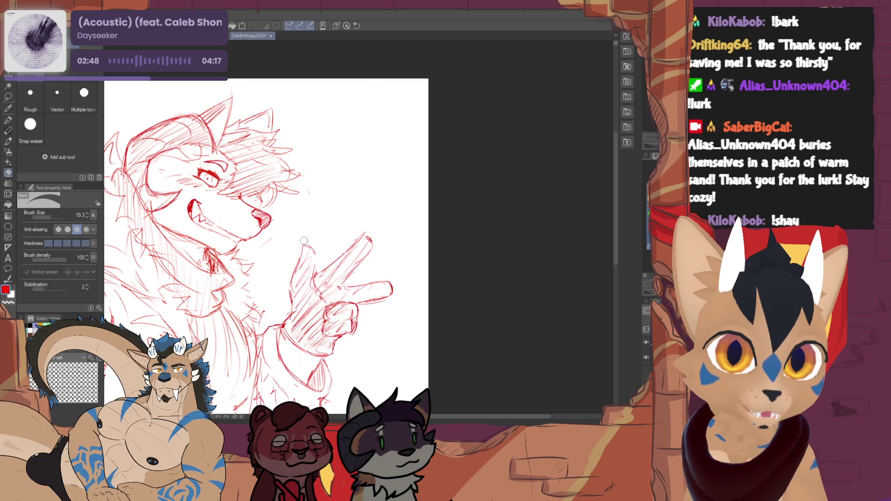
- Firm up the outlines of the two raised fingers with the PototoPen pencil
{"action": "left_click", "coordinate": [9, 131]}
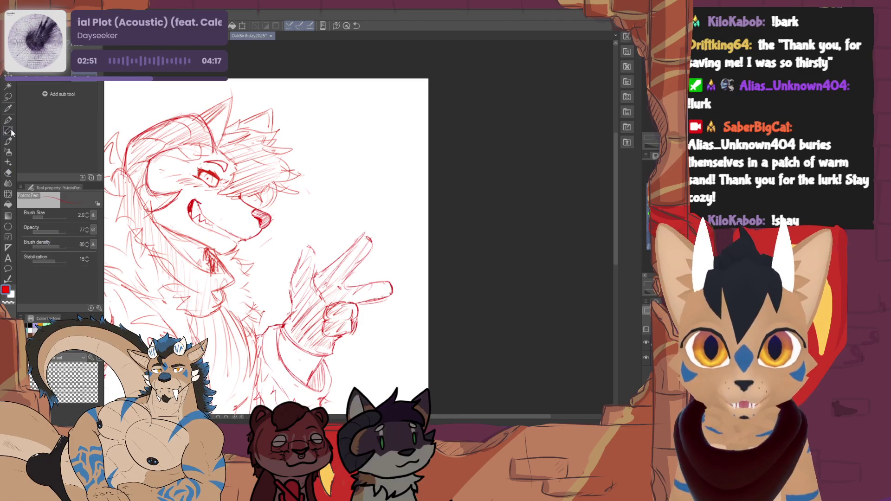
{"action": "mouse_move", "coordinate": [300, 260]}
{"action": "left_mouse_down"}
{"action": "mouse_move", "coordinate": [315, 240]}
{"action": "mouse_move", "coordinate": [317, 272]}
{"action": "left_mouse_up"}
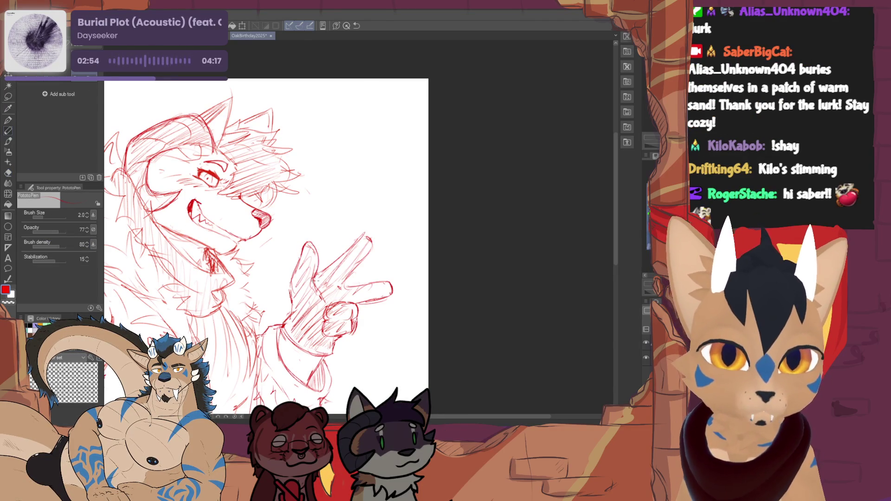
{"action": "key", "text": "e"}
{"action": "key", "text": "p"}
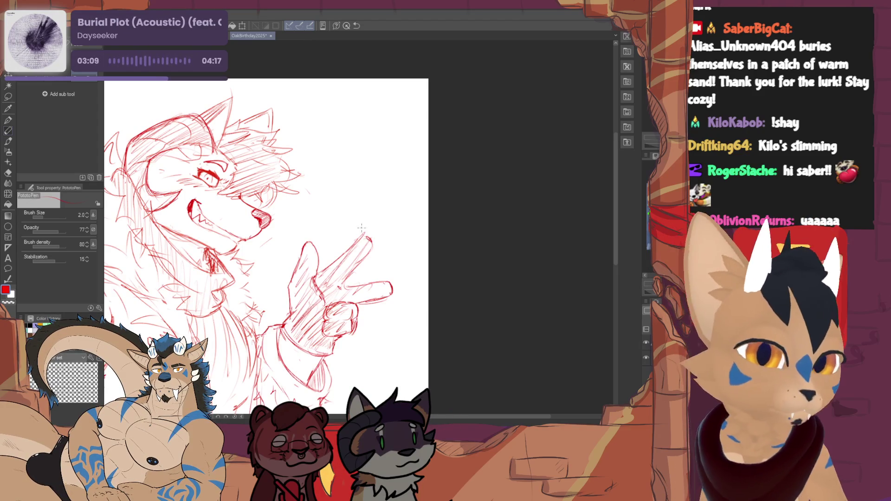
{"action": "mouse_move", "coordinate": [364, 239]}
{"action": "left_mouse_down"}
{"action": "mouse_move", "coordinate": [459, 228]}
{"action": "mouse_move", "coordinate": [462, 290]}
{"action": "left_mouse_up"}
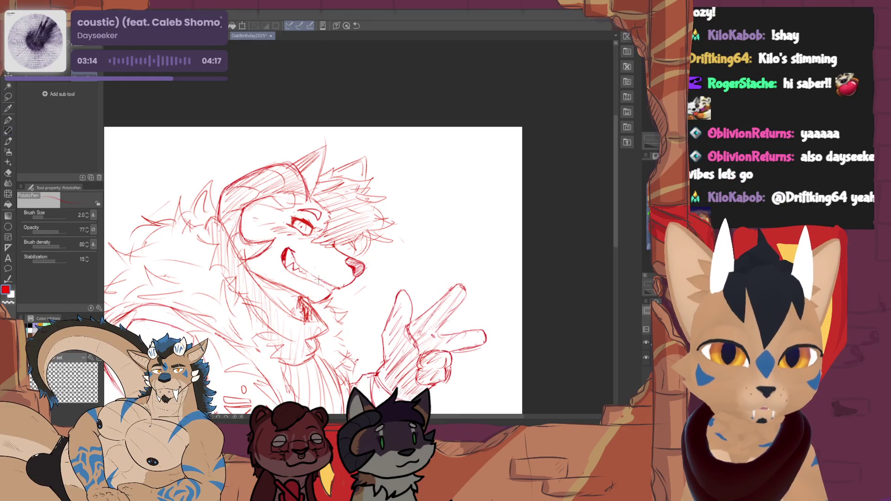
- Rotate the whole sketch layer about -4° with Ctrl+T and confirm the transform
{"action": "key", "text": "e"}
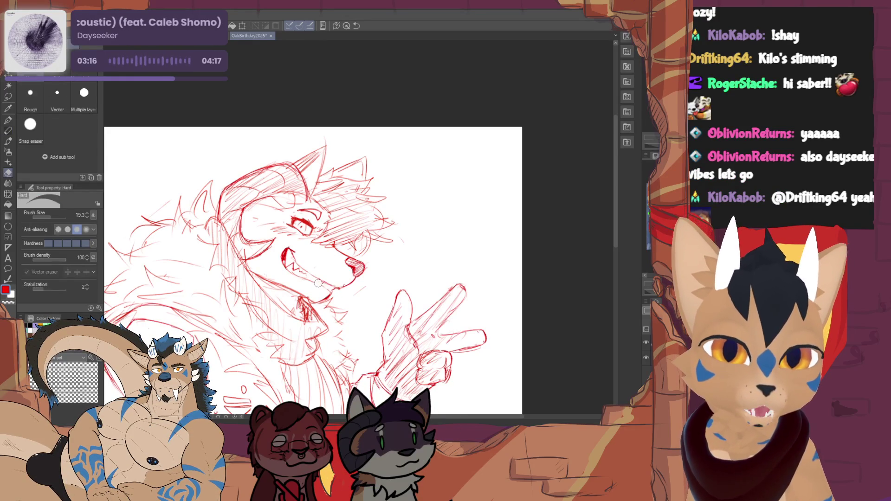
{"action": "key", "text": "p"}
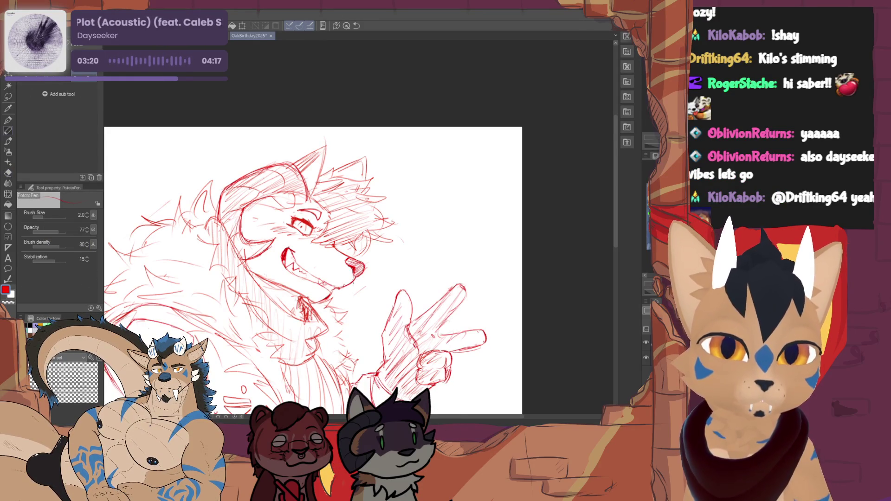
{"action": "mouse_move", "coordinate": [325, 278]}
{"action": "left_mouse_down"}
{"action": "mouse_move", "coordinate": [338, 220]}
{"action": "mouse_move", "coordinate": [376, 211]}
{"action": "mouse_move", "coordinate": [336, 228]}
{"action": "left_mouse_up"}
{"action": "key", "text": "ctrl+t"}
{"action": "mouse_move", "coordinate": [517, 186]}
{"action": "left_mouse_down"}
{"action": "mouse_move", "coordinate": [516, 210]}
{"action": "mouse_move", "coordinate": [529, 173]}
{"action": "left_mouse_up"}
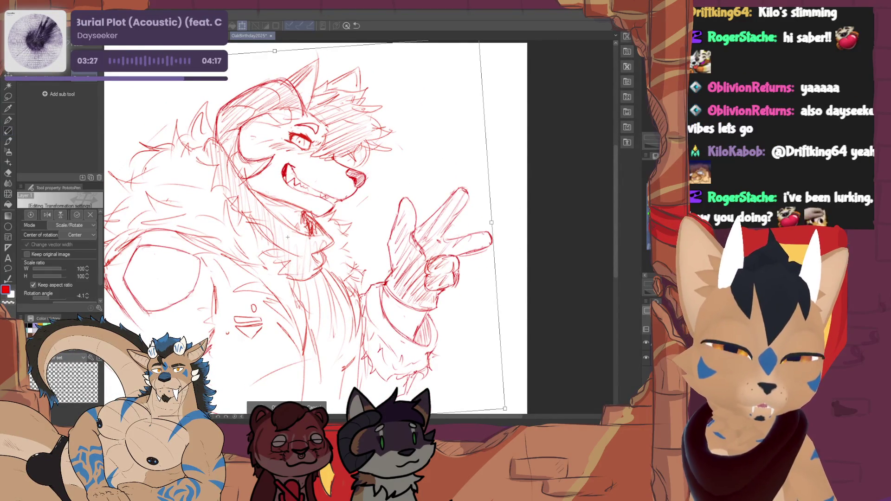
{"action": "left_click", "coordinate": [278, 405]}
{"action": "scroll", "coordinate": [316, 228], "scroll_direction": "down", "scroll_amount": 5}
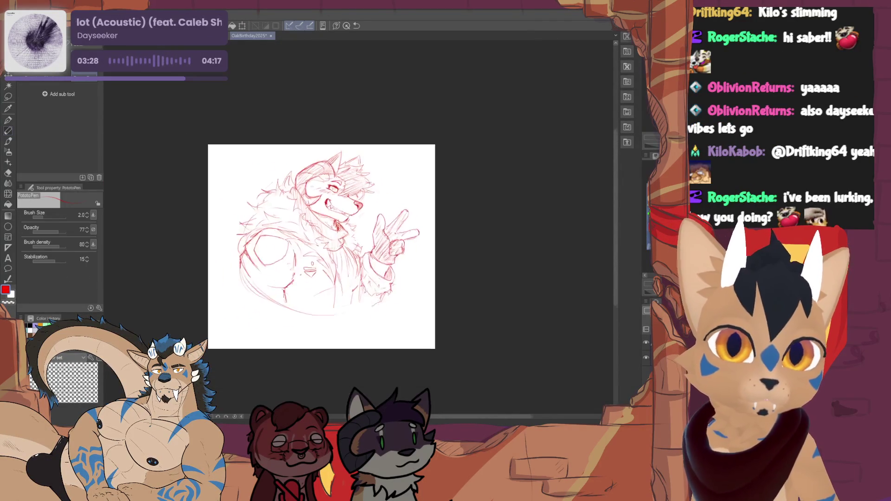
- Touch up the jacket and fur collar lines with small pen and eraser passes
{"action": "scroll", "coordinate": [307, 254], "scroll_direction": "up", "scroll_amount": 3}
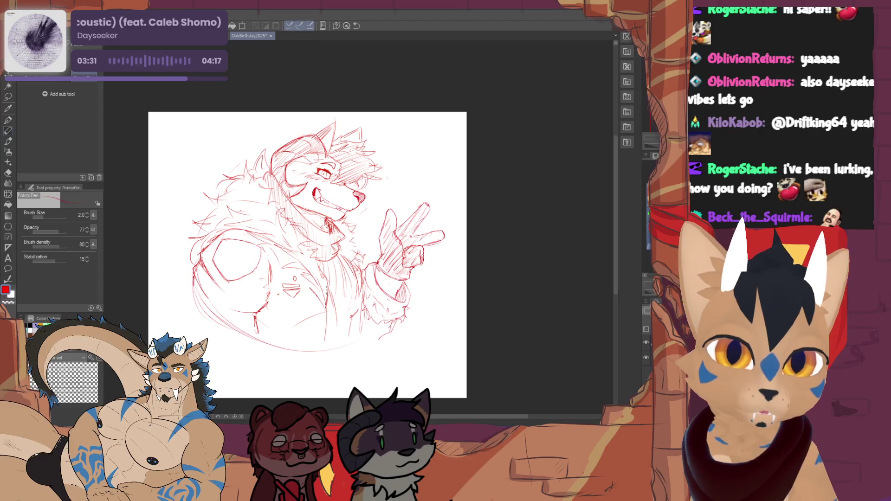
{"action": "key", "text": "e"}
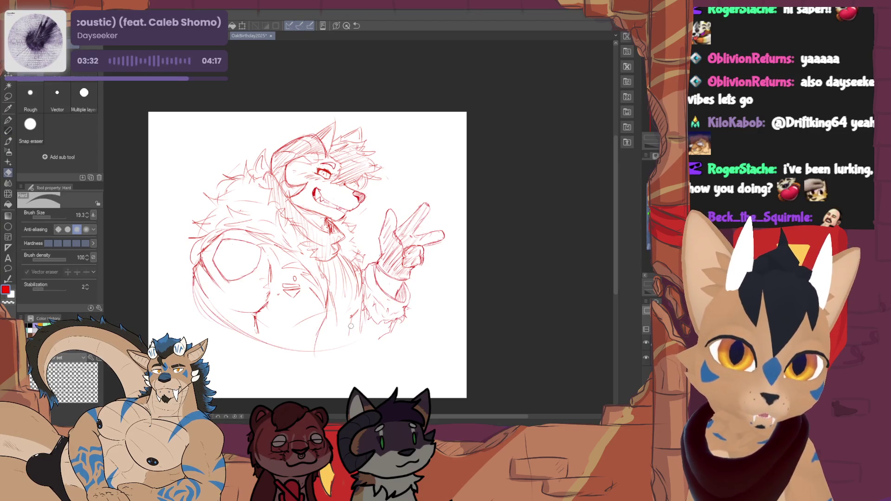
{"action": "key", "text": "p"}
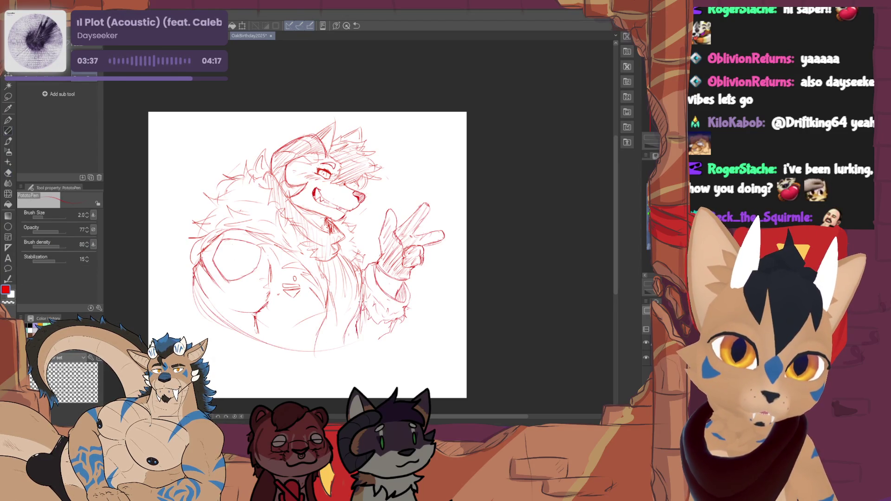
{"action": "key", "text": "e"}
{"action": "key", "text": "p"}
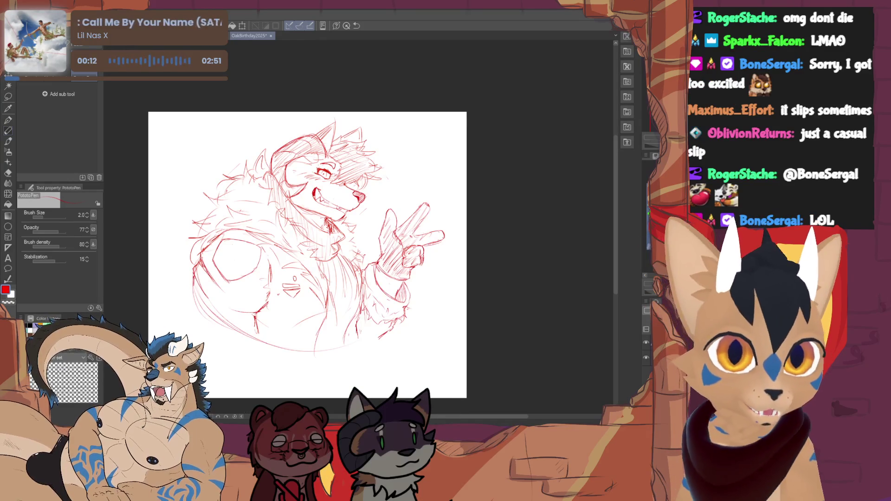
- Add short fluffy fur strokes to the collar left of the wolf's head
{"action": "scroll", "coordinate": [306, 255], "scroll_direction": "right", "scroll_amount": 1}
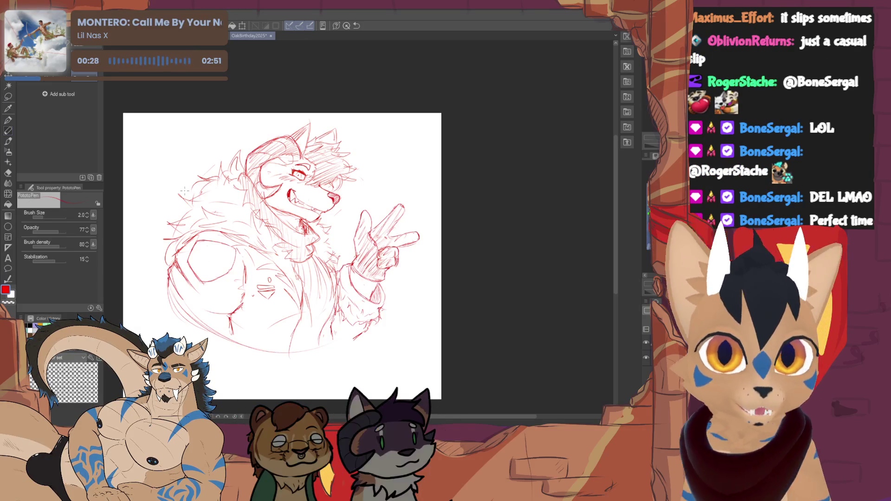
{"action": "key", "text": "e"}
{"action": "left_click", "coordinate": [10, 132]}
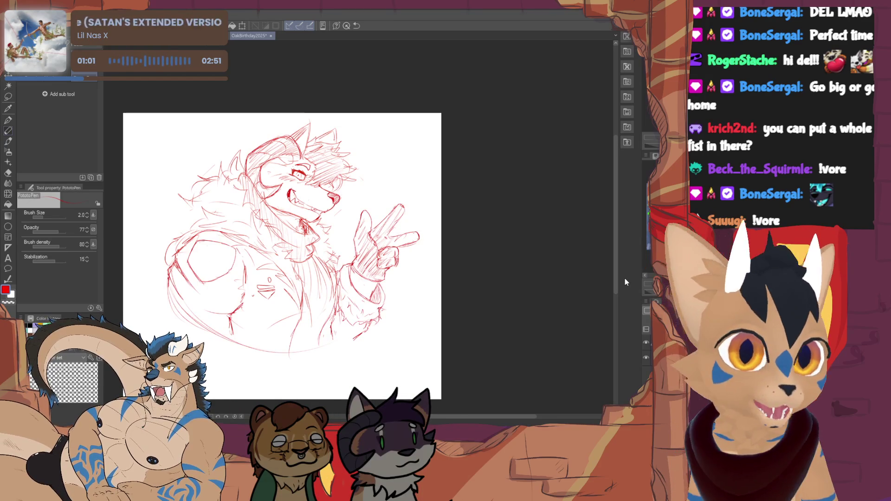
{"action": "key", "text": "e"}
{"action": "key", "text": "p"}
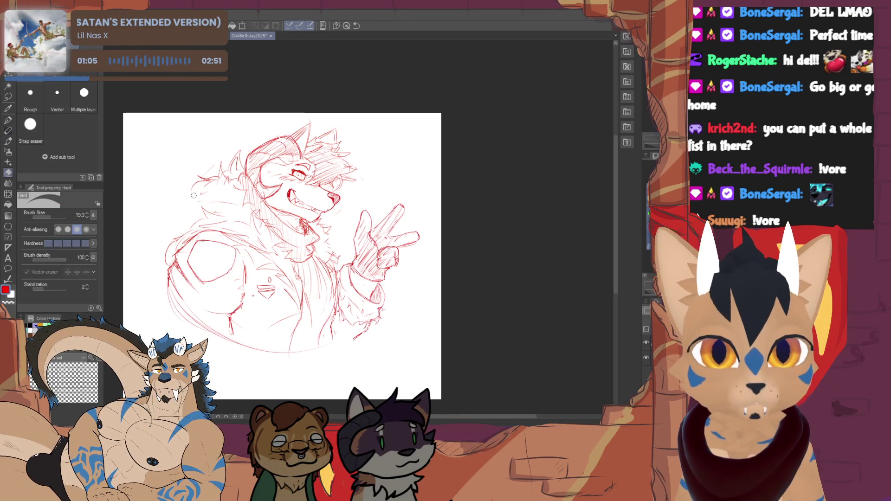
{"action": "left_click_drag", "start_coordinate": [198, 180], "coordinate": [212, 174]}
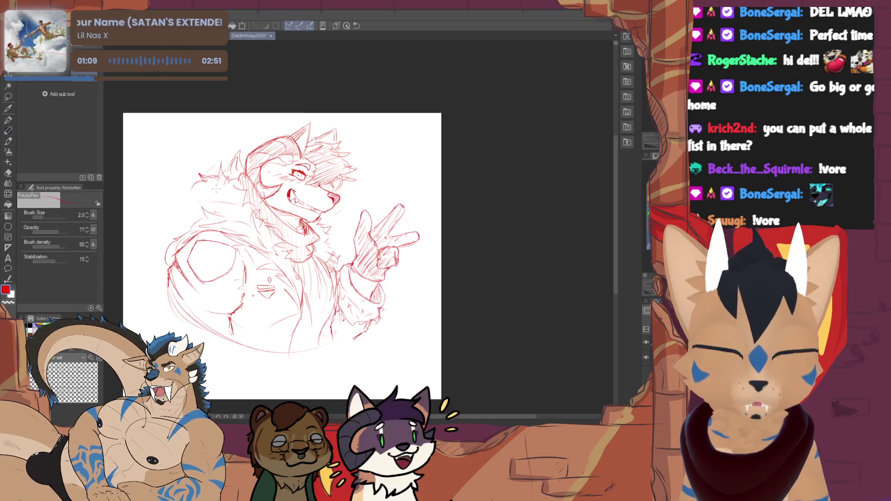
{"action": "left_click_drag", "start_coordinate": [197, 183], "coordinate": [187, 196]}
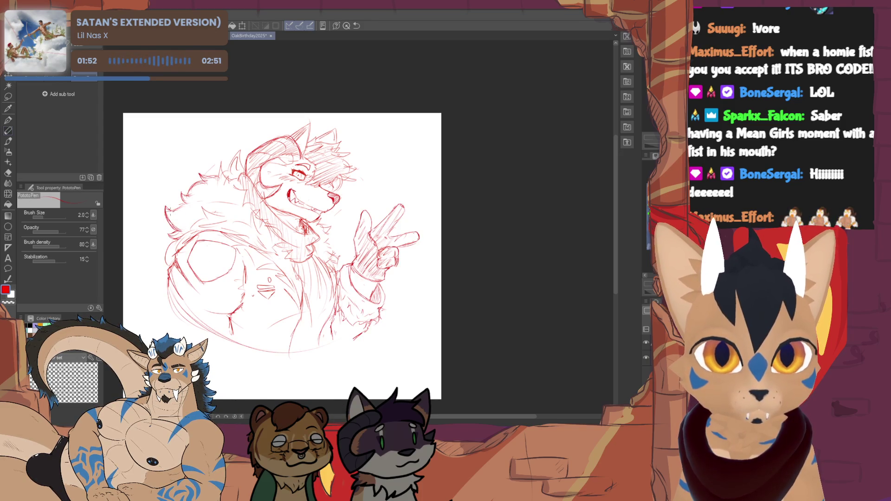
{"action": "key", "text": "e"}
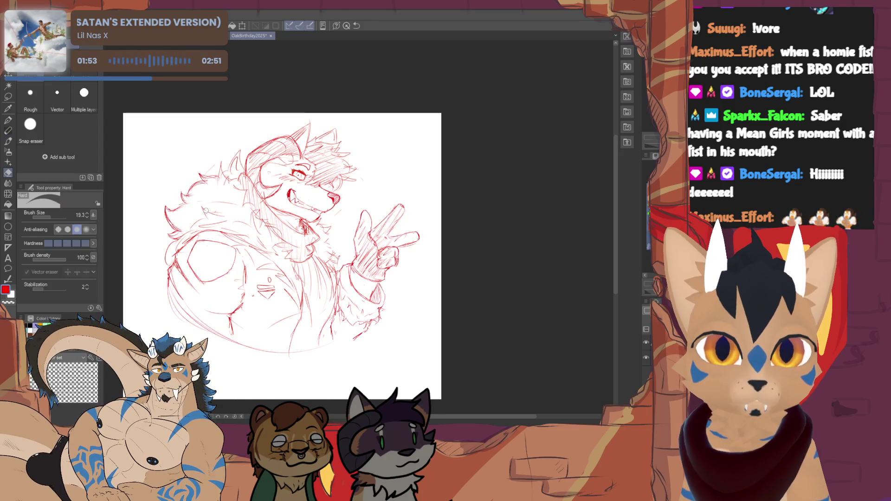
{"action": "key", "text": "p"}
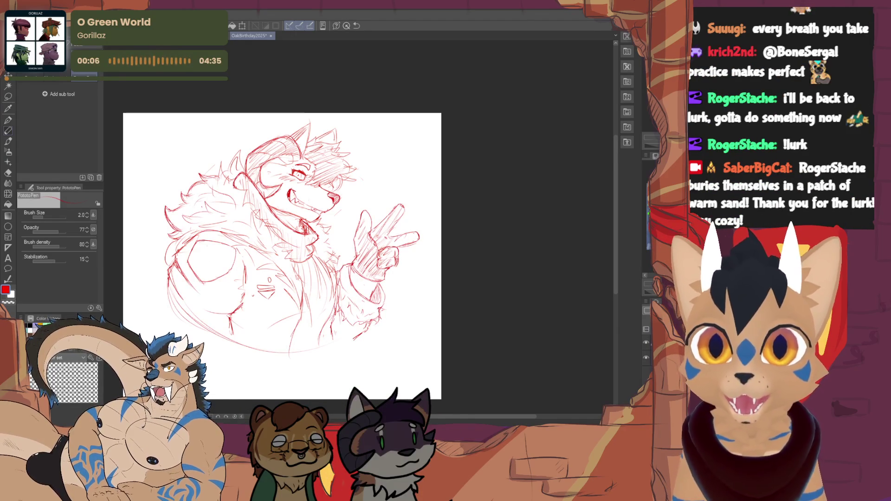
- Sketch the small patch mark on the jacket chest, alternating pen and eraser
{"action": "key", "text": "e"}
{"action": "key", "text": "p"}
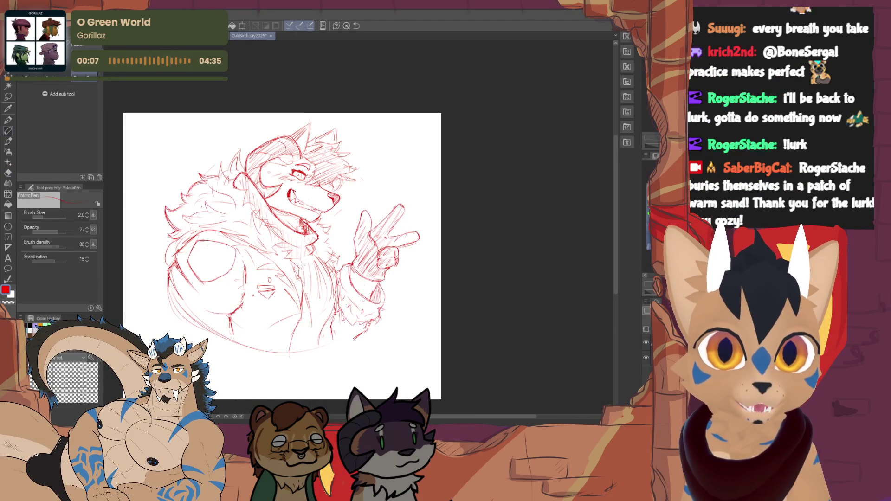
{"action": "key", "text": "e"}
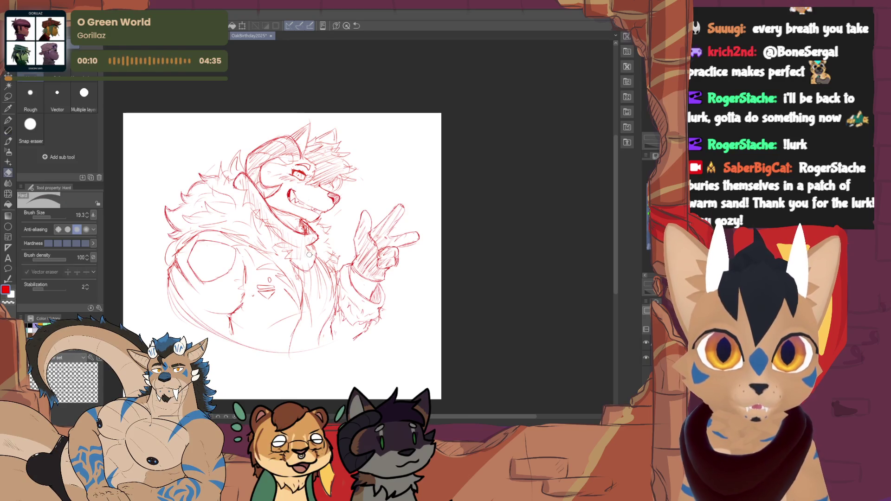
{"action": "key", "text": "p"}
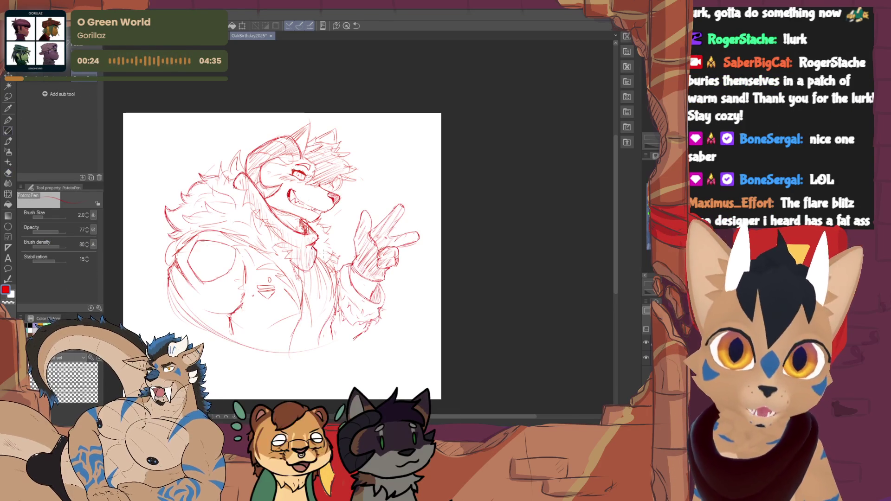
{"action": "scroll", "coordinate": [283, 256], "scroll_direction": "down", "scroll_amount": 1}
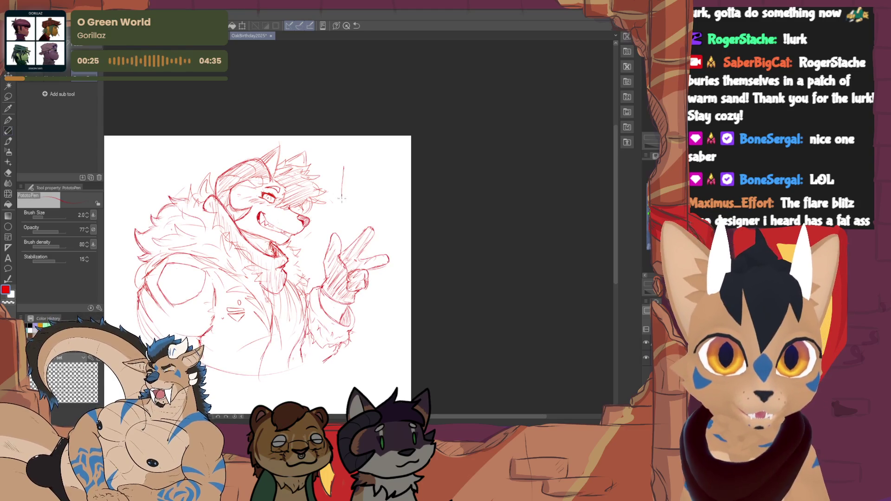
- Complete the top-right box doodle's sides and draw a curved arc above it
{"action": "left_click_drag", "start_coordinate": [346, 164], "coordinate": [375, 204]}
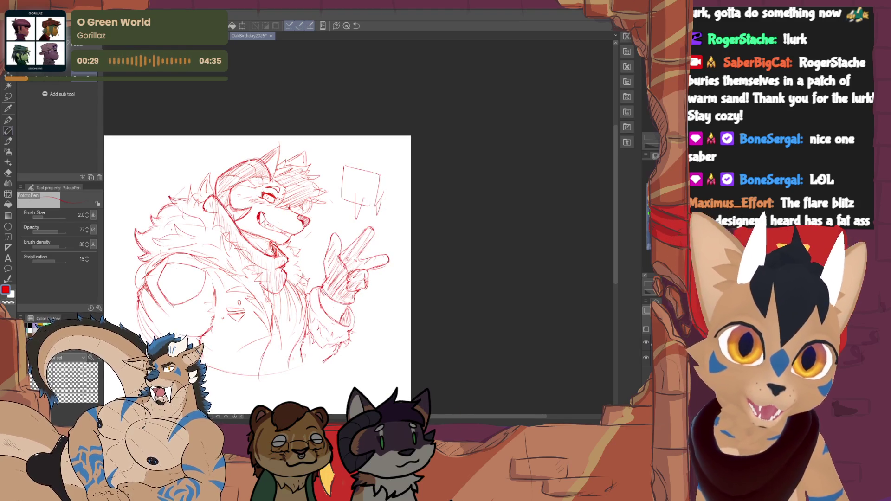
{"action": "scroll", "coordinate": [358, 223], "scroll_direction": "up", "scroll_amount": 2}
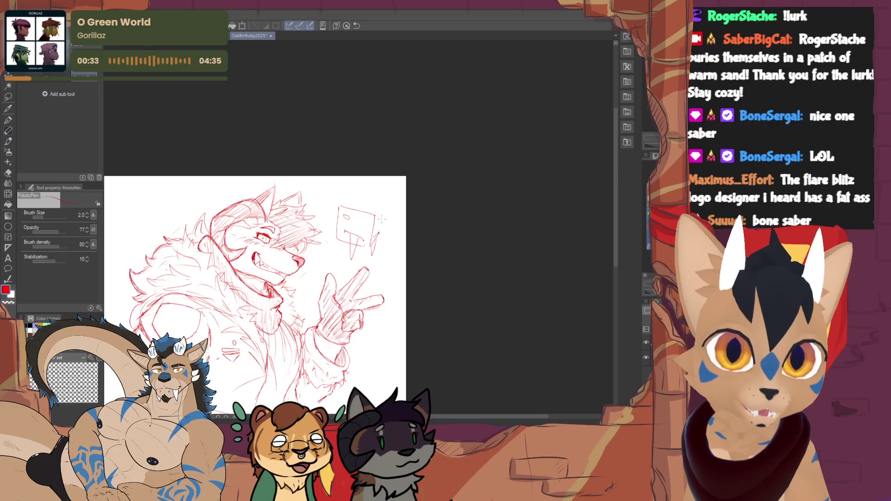
{"action": "left_click_drag", "start_coordinate": [331, 212], "coordinate": [379, 203]}
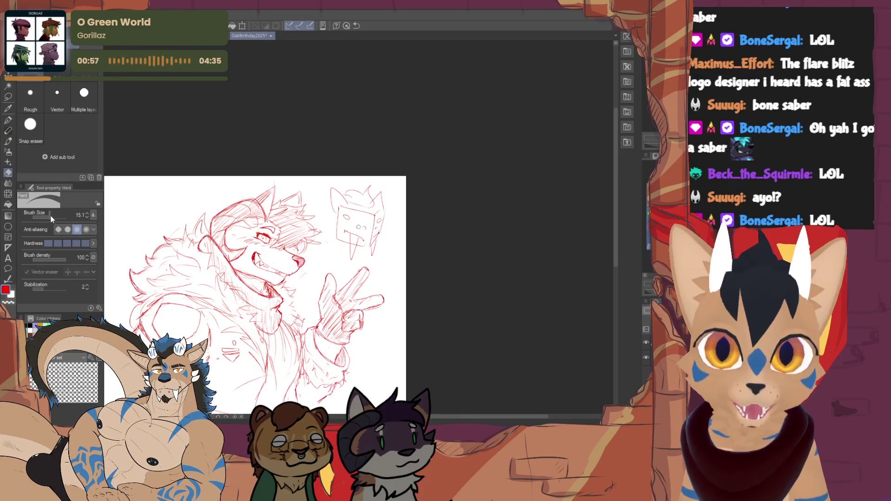
- Erase the box doodle and its leftover strokes, then settle back on the PototoPen pencil
{"action": "key", "text": "e"}
{"action": "left_click_drag", "start_coordinate": [383, 244], "coordinate": [335, 243]}
{"action": "left_click_drag", "start_coordinate": [338, 194], "coordinate": [333, 198]}
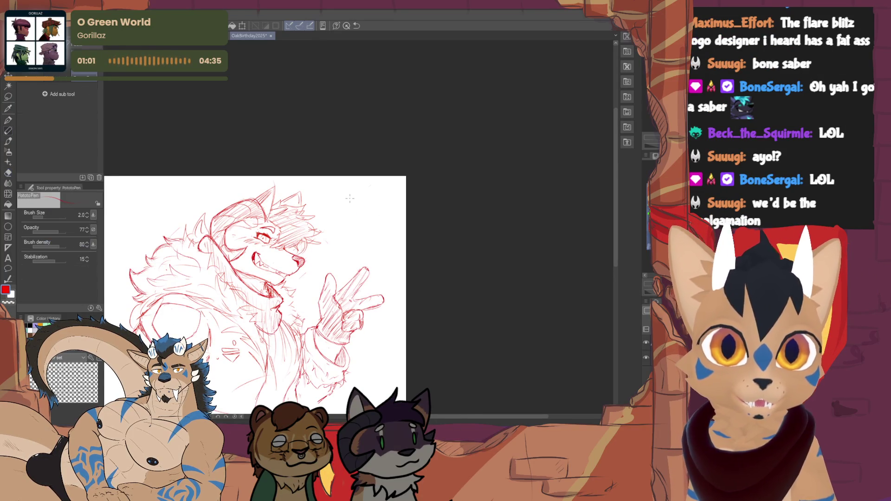
{"action": "key", "text": "p"}
{"action": "left_click_drag", "start_coordinate": [206, 344], "coordinate": [211, 354]}
{"action": "key", "text": "e"}
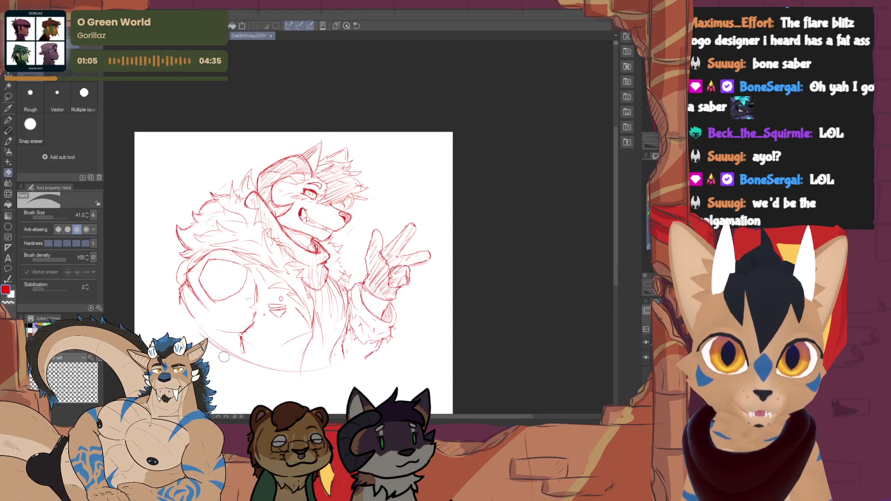
{"action": "left_click", "coordinate": [8, 120]}
{"action": "left_click", "coordinate": [7, 132]}
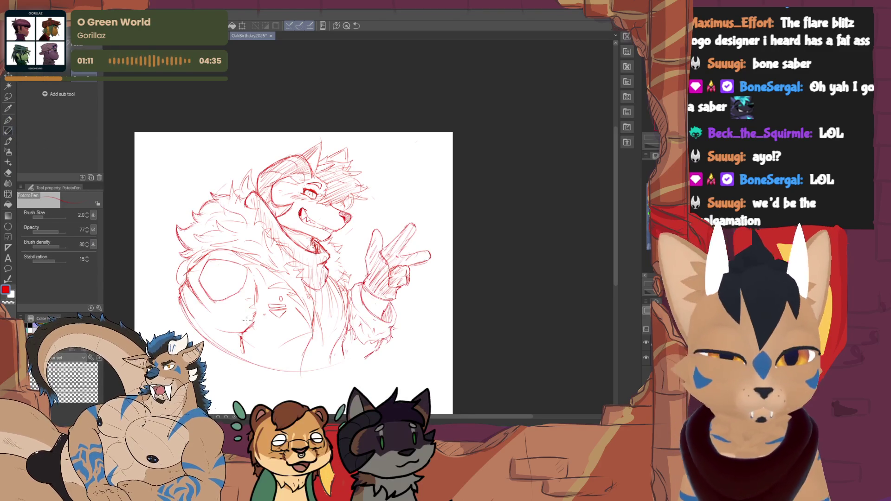
{"action": "key", "text": "e"}
{"action": "key", "text": "p"}
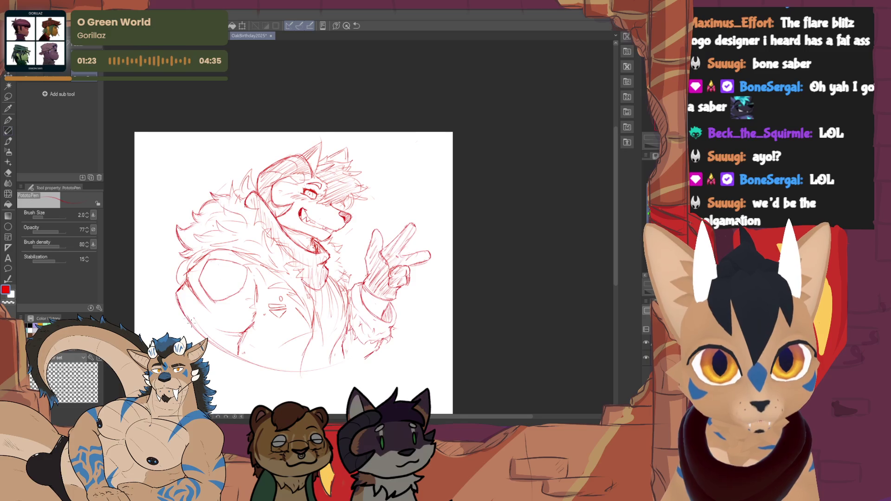
{"action": "scroll", "coordinate": [166, 266], "scroll_direction": "up", "scroll_amount": 5}
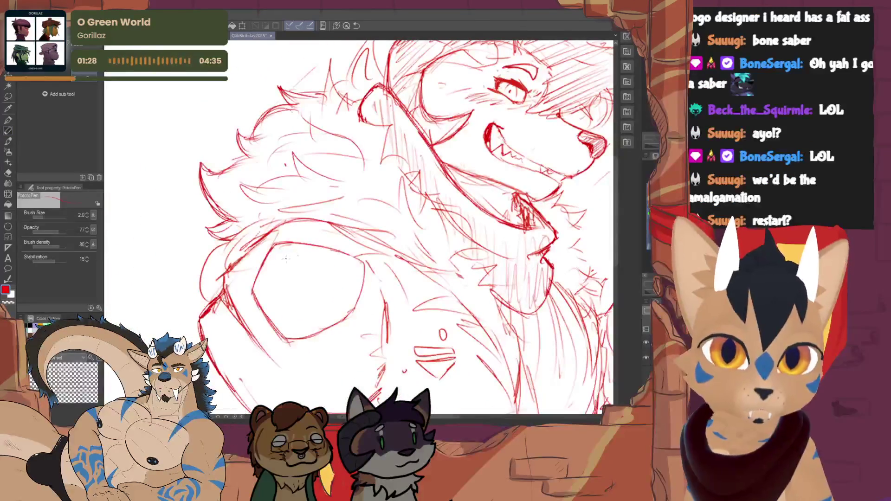
- Hand-letter 'Green &' with a second word beneath it on the chest patch
{"action": "left_click_drag", "start_coordinate": [289, 254], "coordinate": [285, 272]}
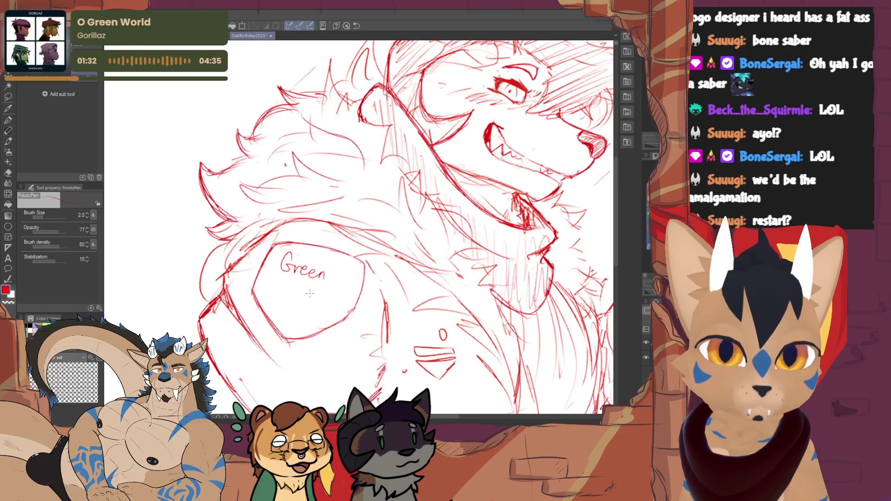
{"action": "mouse_move", "coordinate": [297, 290]}
{"action": "left_mouse_down"}
{"action": "mouse_move", "coordinate": [302, 284]}
{"action": "mouse_move", "coordinate": [276, 314]}
{"action": "left_mouse_up"}
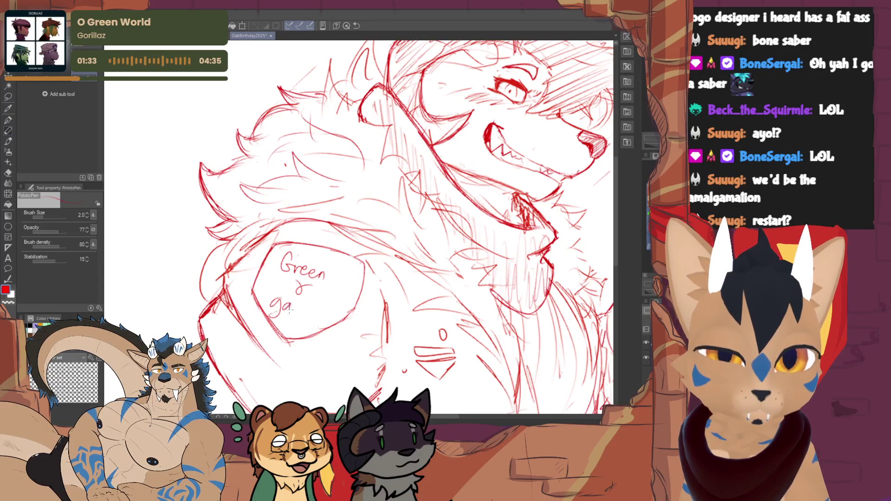
{"action": "scroll", "coordinate": [417, 248], "scroll_direction": "down", "scroll_amount": 2}
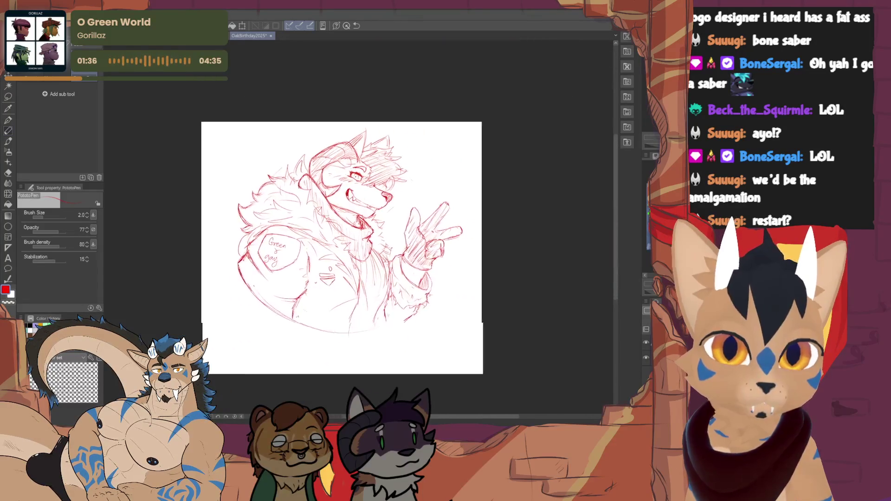
- Erase small stray strokes on the chest and add a short horizontal line there
{"action": "key", "text": "e"}
{"action": "key", "text": "p"}
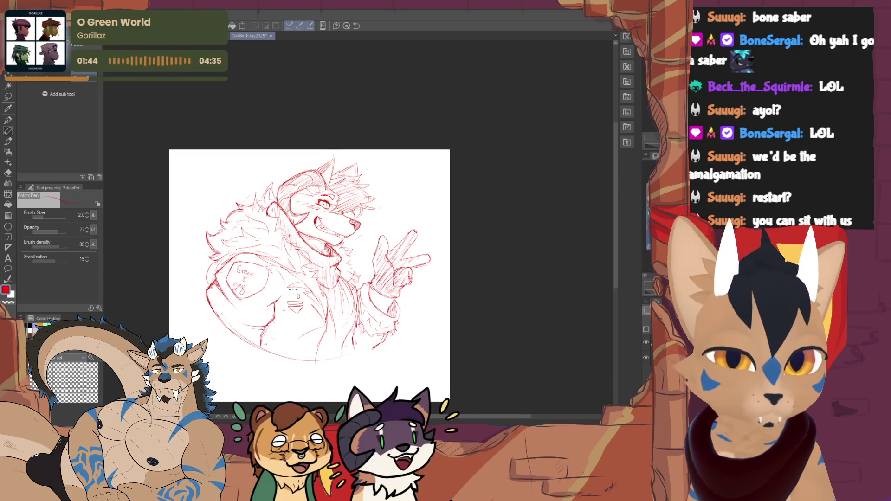
{"action": "key", "text": "e"}
{"action": "left_click_drag", "start_coordinate": [295, 301], "coordinate": [293, 309]}
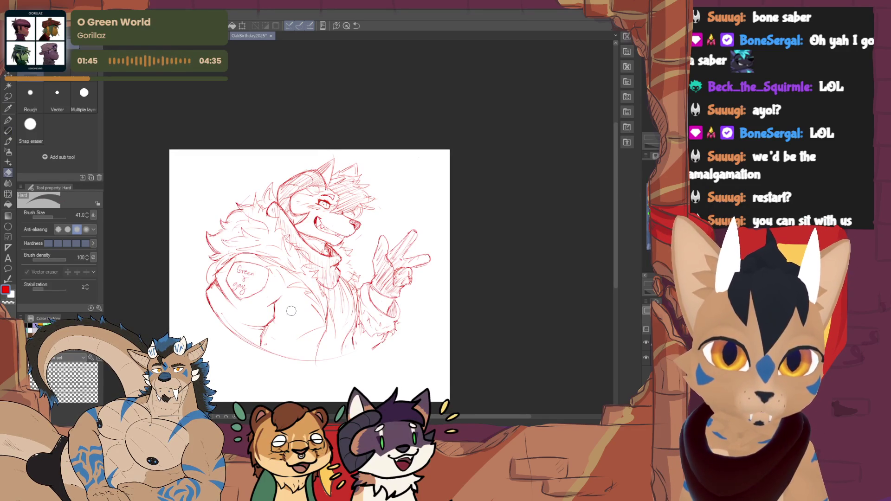
{"action": "key", "text": "p"}
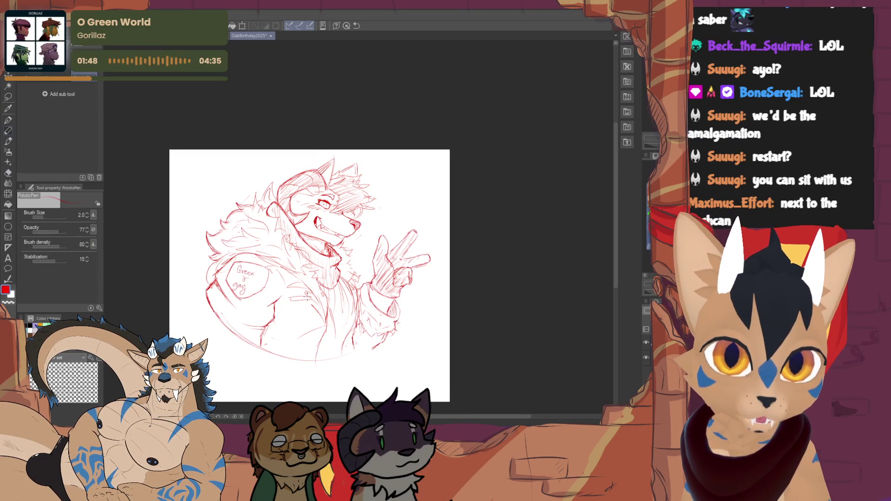
{"action": "mouse_move", "coordinate": [291, 299]}
{"action": "left_mouse_down"}
{"action": "mouse_move", "coordinate": [310, 297]}
{"action": "mouse_move", "coordinate": [307, 318]}
{"action": "mouse_move", "coordinate": [297, 316]}
{"action": "left_mouse_up"}
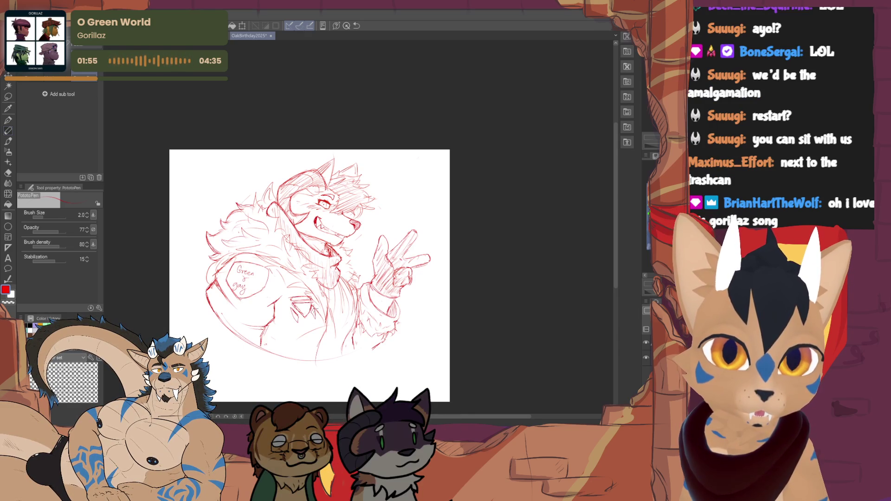
{"action": "left_click_drag", "start_coordinate": [309, 275], "coordinate": [290, 262]}
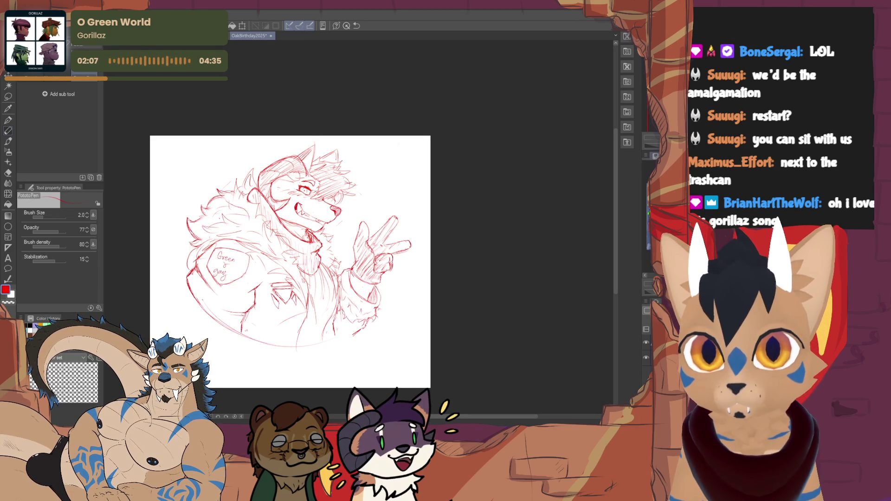
- Draw new lines and hatching across the jacket chest and front, erasing marks as needed
{"action": "key", "text": "e"}
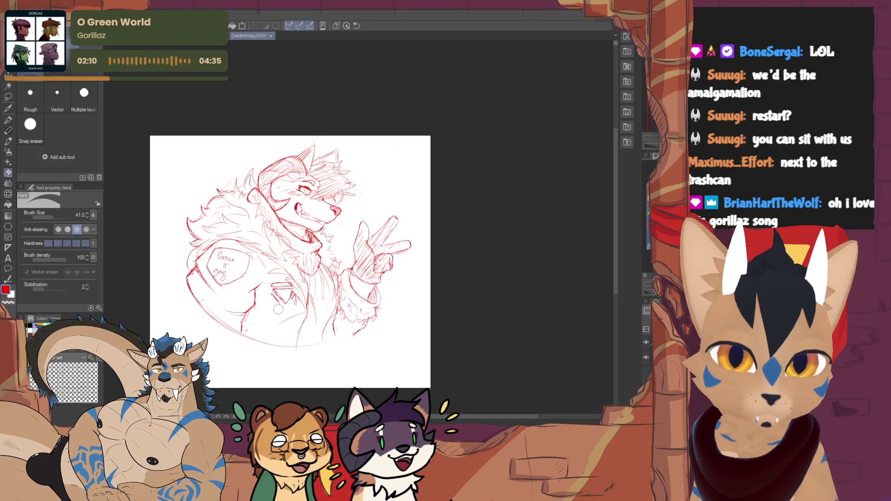
{"action": "key", "text": "p"}
{"action": "left_click_drag", "start_coordinate": [269, 292], "coordinate": [278, 309]}
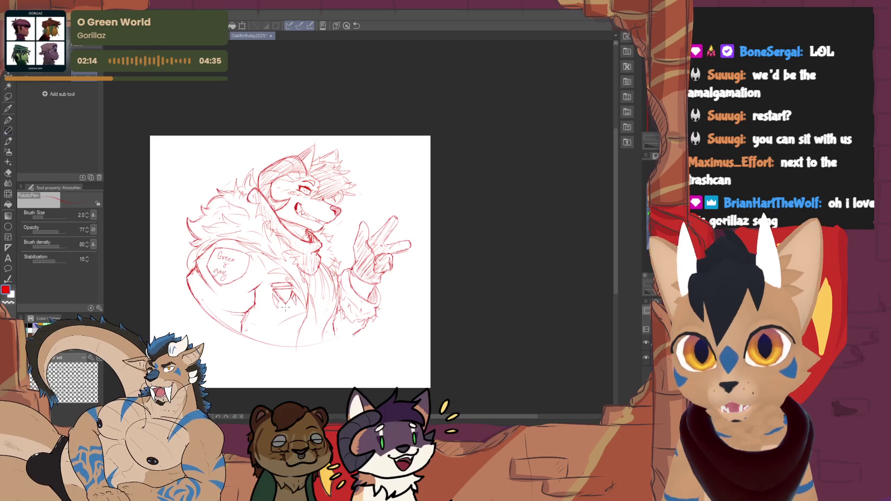
{"action": "key", "text": "e"}
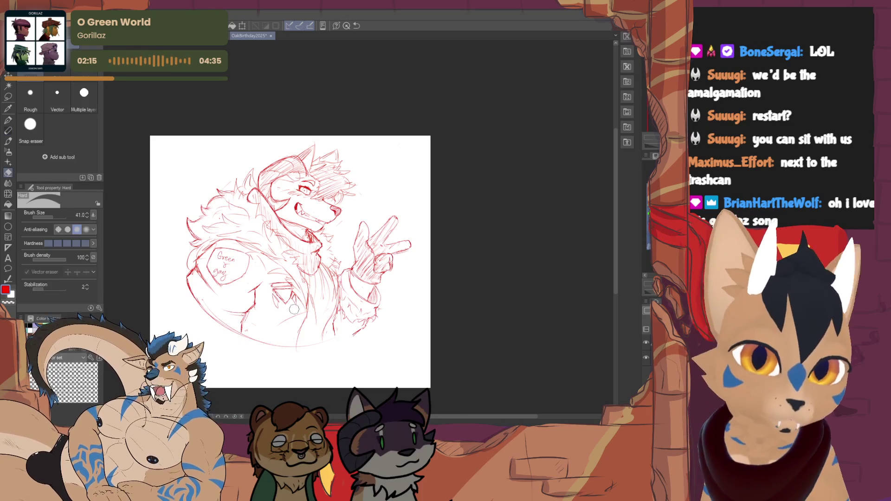
{"action": "key", "text": "p"}
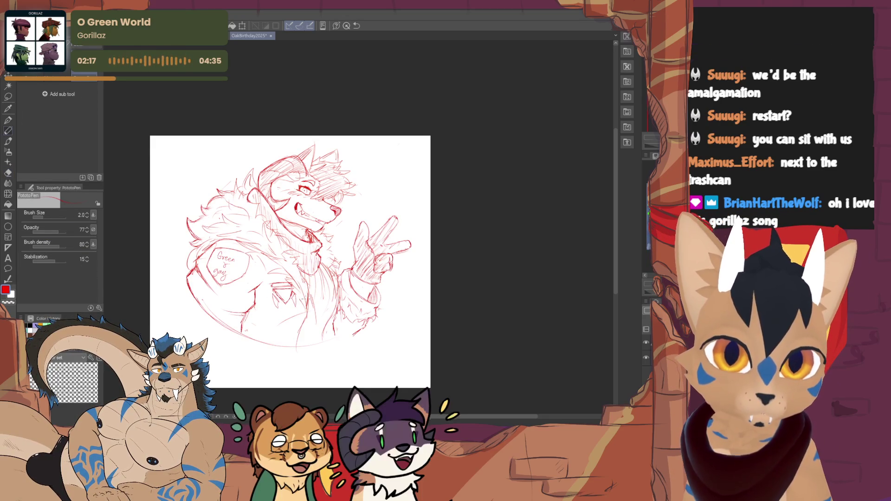
{"action": "left_click_drag", "start_coordinate": [296, 288], "coordinate": [308, 311]}
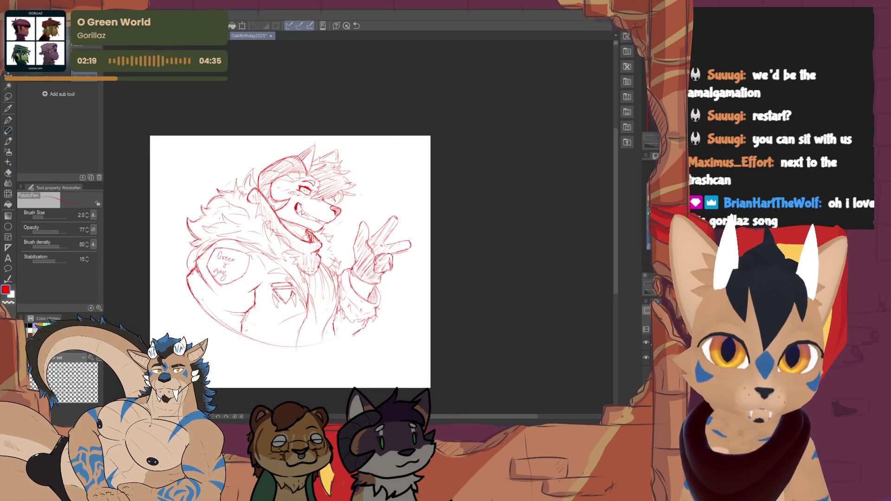
{"action": "key", "text": "e"}
{"action": "left_click_drag", "start_coordinate": [320, 302], "coordinate": [300, 276]}
{"action": "key", "text": "p"}
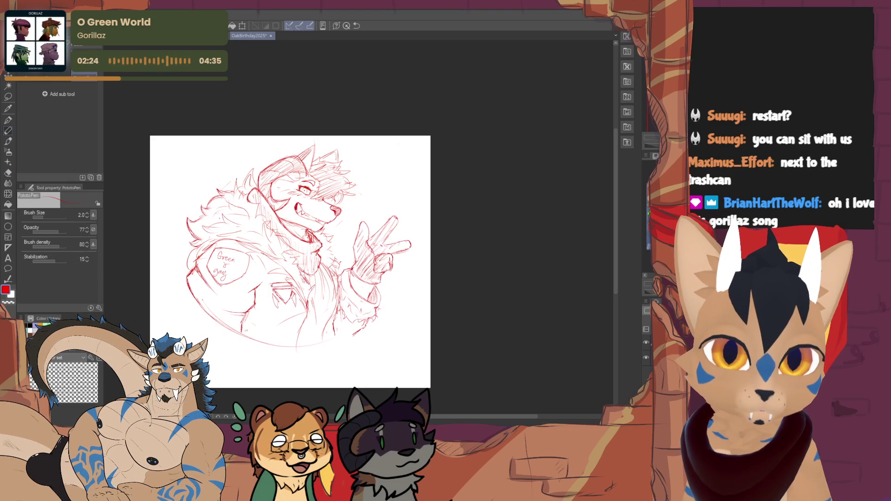
- Add small marks along the jacket edge, then erase and redraw the jacket-front lines
{"action": "key", "text": "e"}
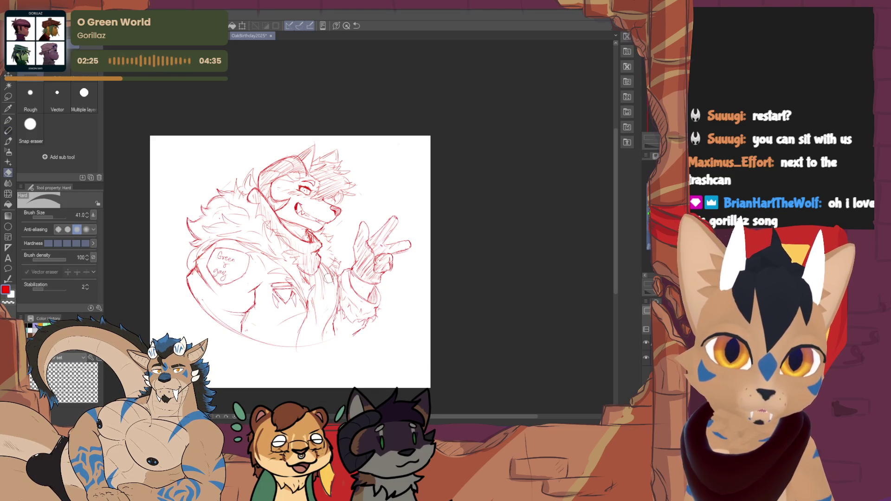
{"action": "key", "text": "p"}
{"action": "mouse_move", "coordinate": [331, 269]}
{"action": "left_mouse_down"}
{"action": "mouse_move", "coordinate": [327, 325]}
{"action": "mouse_move", "coordinate": [310, 321]}
{"action": "mouse_move", "coordinate": [315, 282]}
{"action": "mouse_move", "coordinate": [319, 334]}
{"action": "left_mouse_up"}
{"action": "key", "text": "e"}
{"action": "key", "text": "p"}
{"action": "key", "text": "e"}
{"action": "key", "text": "p"}
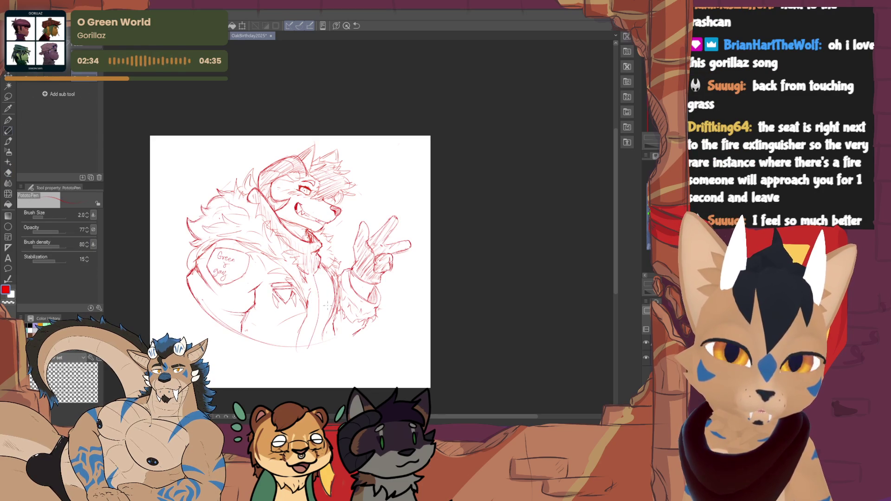
{"action": "key", "text": "e"}
{"action": "left_click_drag", "start_coordinate": [315, 279], "coordinate": [311, 338]}
{"action": "key", "text": "p"}
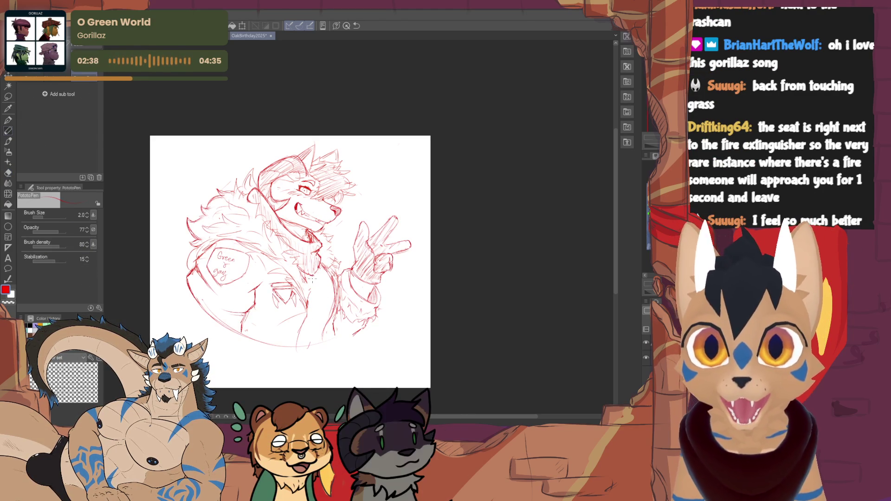
{"action": "left_click_drag", "start_coordinate": [314, 297], "coordinate": [309, 346]}
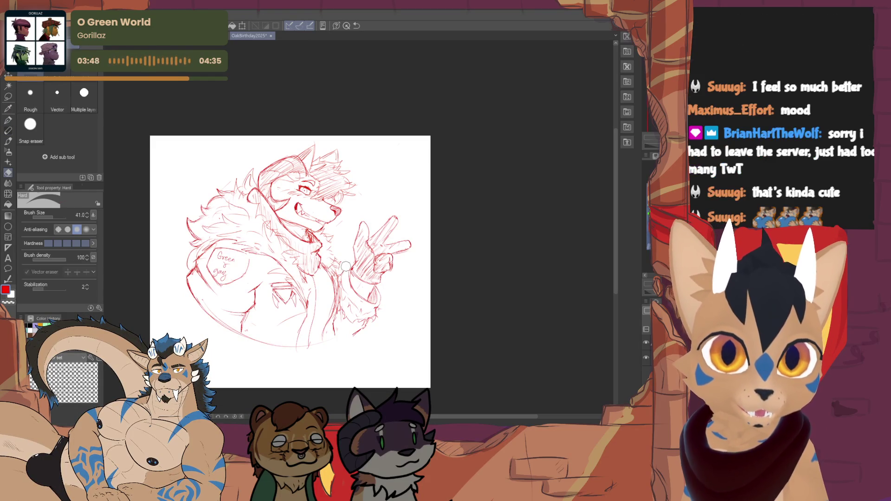
- Draw short detail lines on the peace-sign sleeve cuff, undoing and redrawing the first stroke
{"action": "left_click_drag", "start_coordinate": [348, 269], "coordinate": [343, 278]}
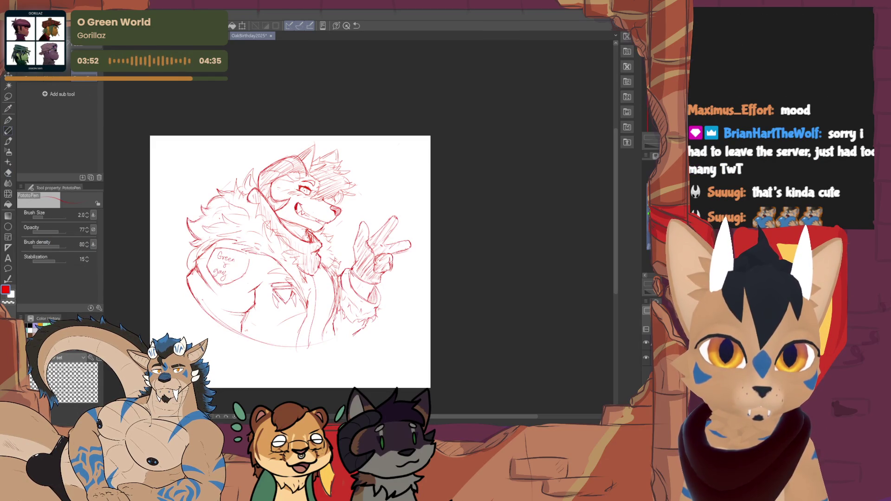
{"action": "key", "text": "ctrl+z"}
{"action": "key", "text": "ctrl+z"}
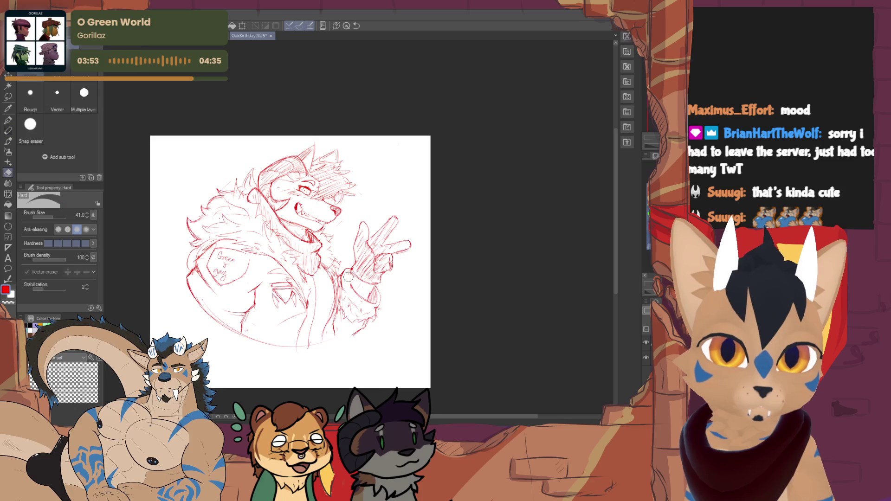
{"action": "left_click_drag", "start_coordinate": [354, 271], "coordinate": [349, 289]}
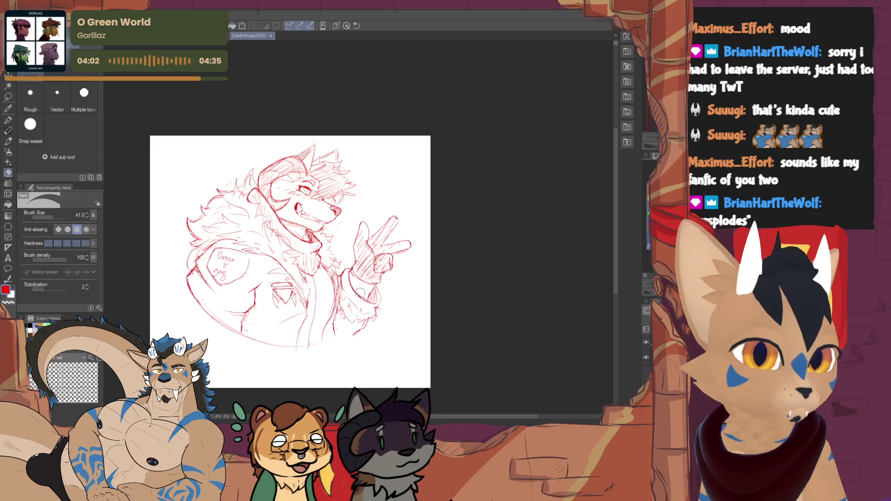
{"action": "left_click_drag", "start_coordinate": [365, 290], "coordinate": [379, 304]}
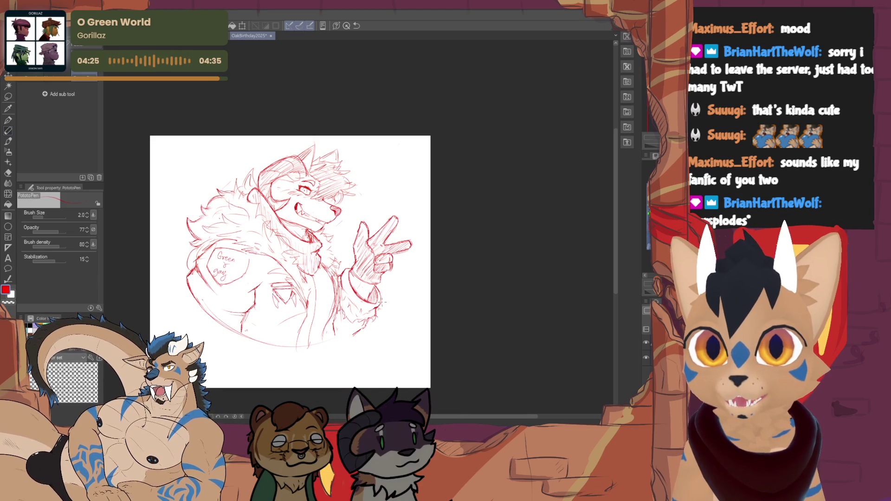
{"action": "mouse_move", "coordinate": [382, 304]}
{"action": "left_mouse_down"}
{"action": "mouse_move", "coordinate": [398, 312]}
{"action": "mouse_move", "coordinate": [376, 343]}
{"action": "mouse_move", "coordinate": [381, 356]}
{"action": "left_mouse_up"}
- Zoom in and add a few short PototoPen strokes in the wolf's hair, toggling the eraser as needed
{"action": "scroll", "coordinate": [279, 301], "scroll_direction": "up", "scroll_amount": 2}
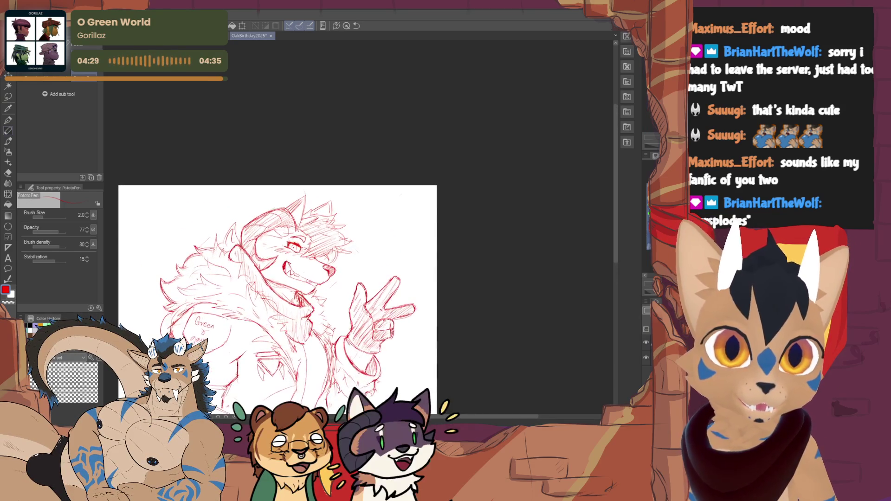
{"action": "left_click_drag", "start_coordinate": [381, 357], "coordinate": [386, 359]}
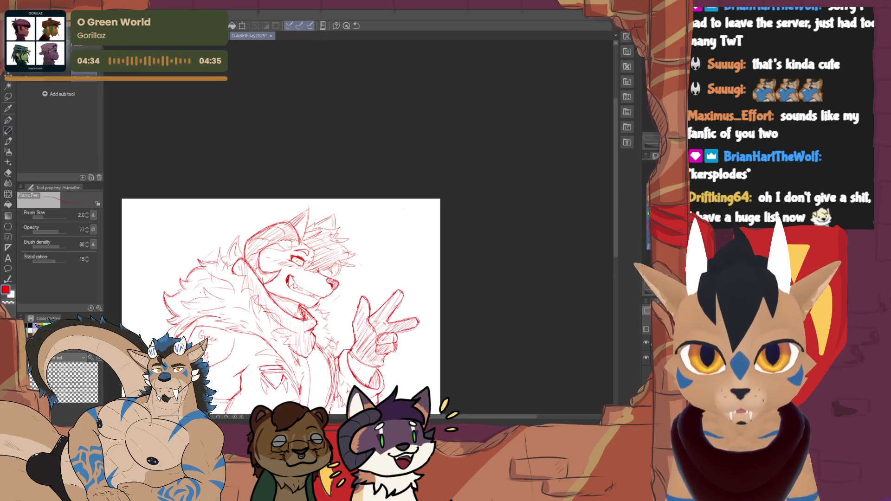
{"action": "scroll", "coordinate": [346, 229], "scroll_direction": "up", "scroll_amount": 1}
{"action": "scroll", "coordinate": [325, 149], "scroll_direction": "up", "scroll_amount": 1}
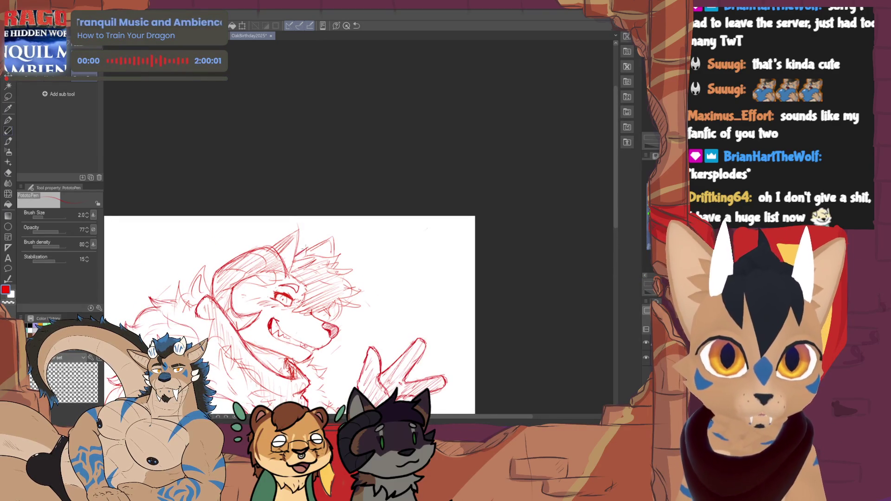
{"action": "mouse_move", "coordinate": [325, 257]}
{"action": "left_mouse_down"}
{"action": "mouse_move", "coordinate": [339, 255]}
{"action": "mouse_move", "coordinate": [338, 269]}
{"action": "left_mouse_up"}
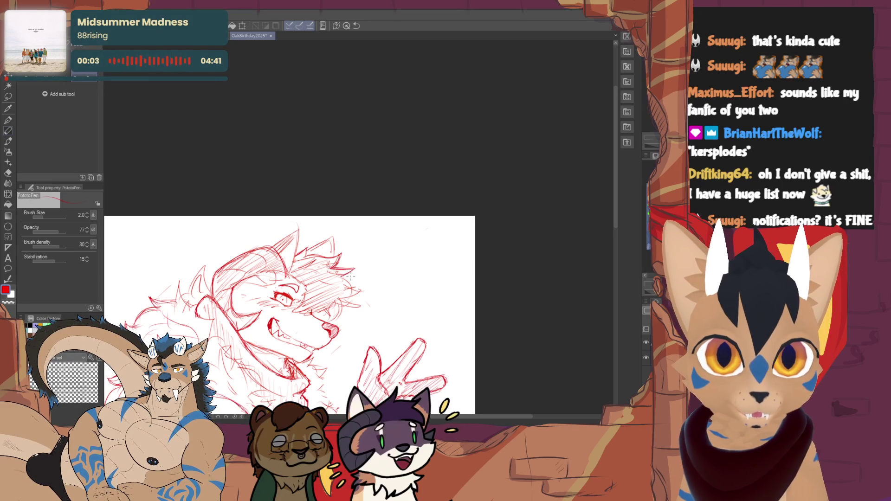
{"action": "left_click_drag", "start_coordinate": [348, 289], "coordinate": [354, 300]}
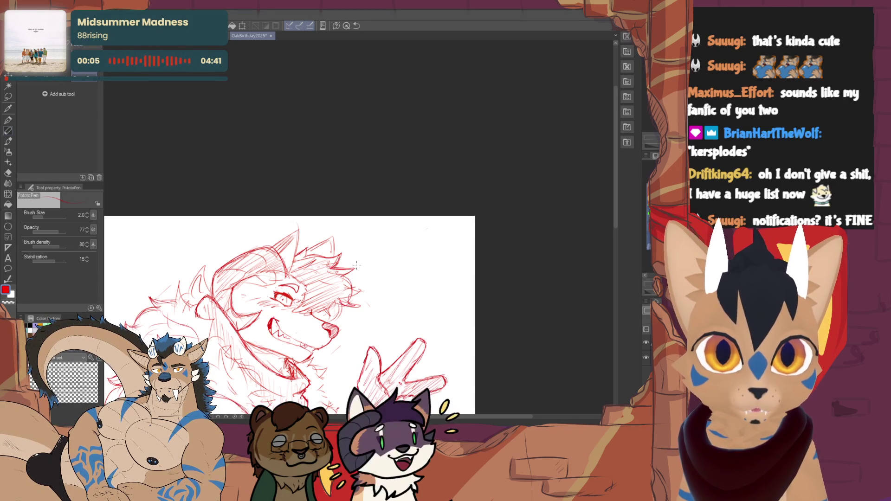
{"action": "key", "text": "e"}
{"action": "key", "text": "p"}
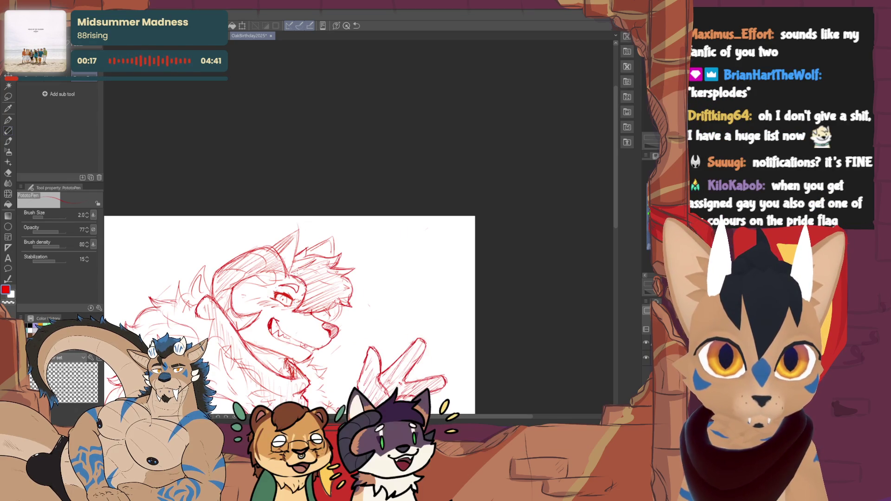
{"action": "key", "text": "e"}
{"action": "key", "text": "p"}
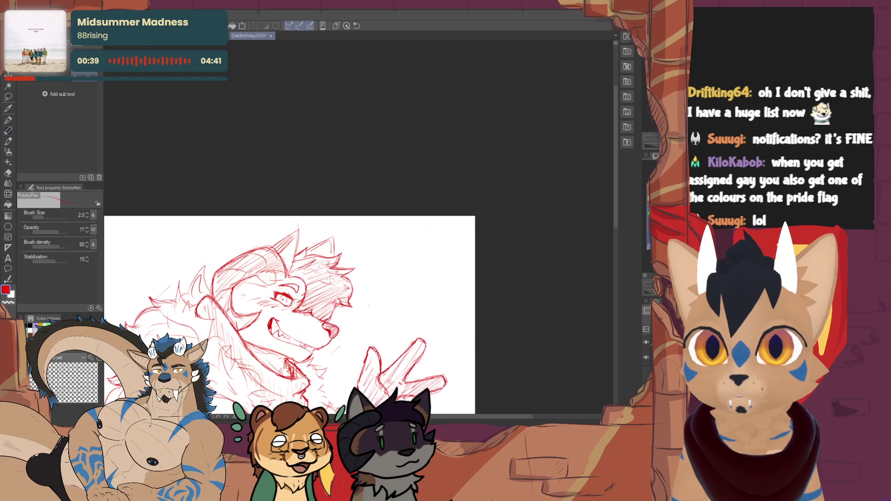
{"action": "scroll", "coordinate": [330, 279], "scroll_direction": "down", "scroll_amount": 4}
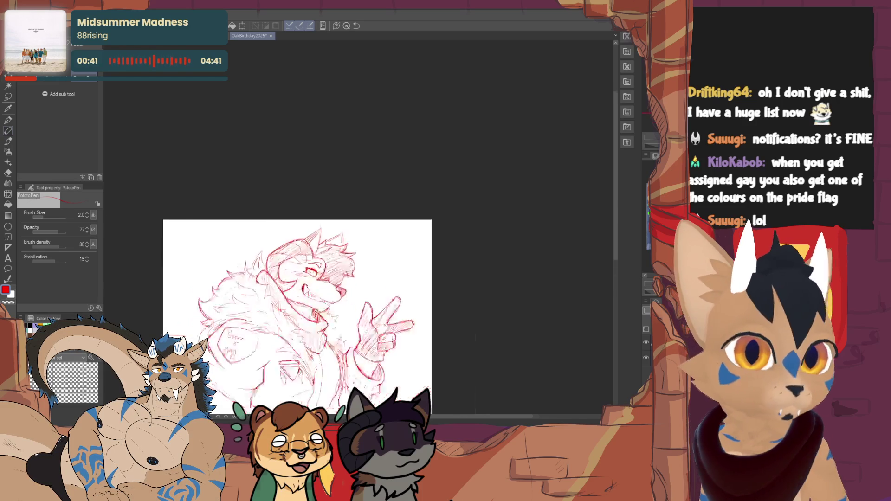
- Erase the stray hair strokes across the top of the wolf's head
{"action": "scroll", "coordinate": [330, 279], "scroll_direction": "up", "scroll_amount": 5}
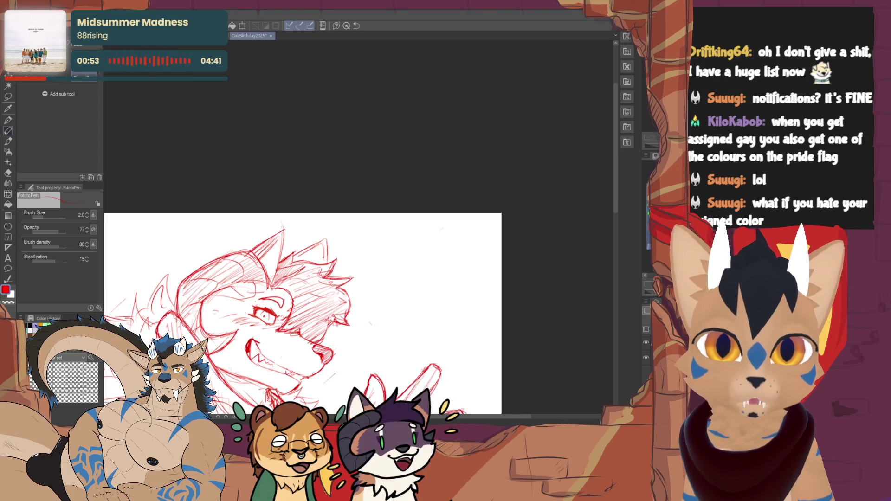
{"action": "key", "text": "e"}
{"action": "key", "text": "p"}
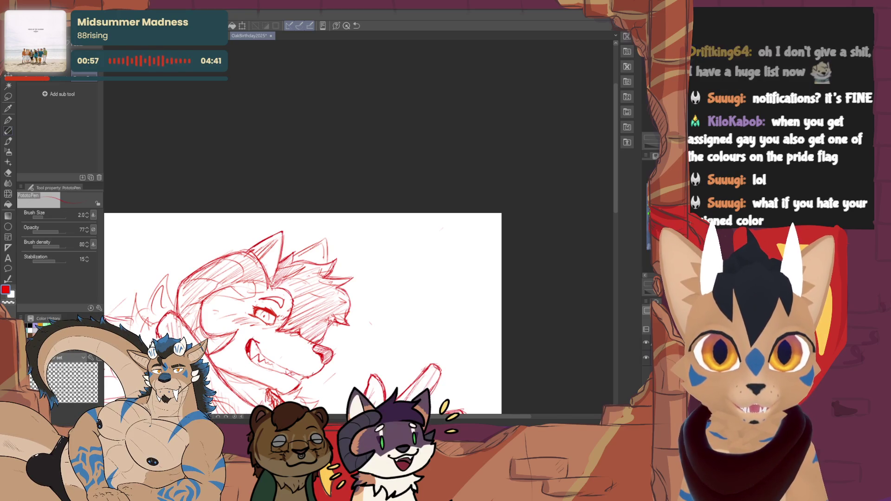
{"action": "key", "text": "e"}
{"action": "key", "text": "p"}
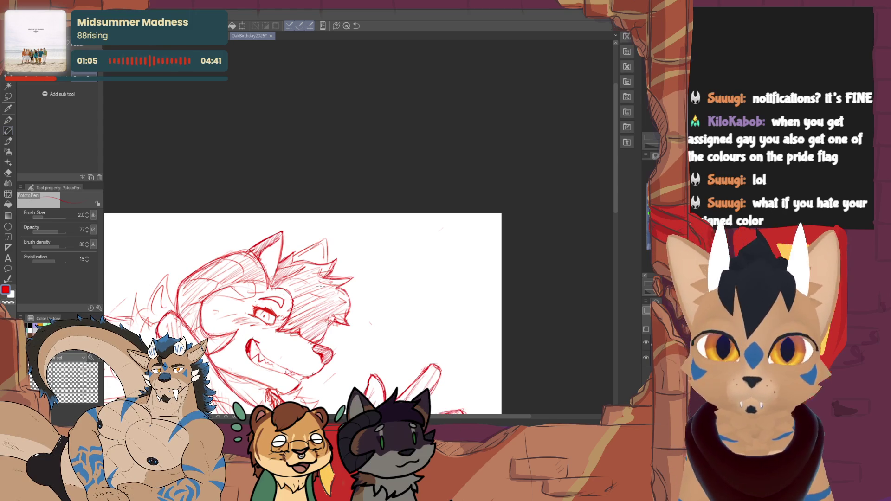
{"action": "key", "text": "e"}
{"action": "left_click_drag", "start_coordinate": [295, 246], "coordinate": [332, 246]}
{"action": "key", "text": "p"}
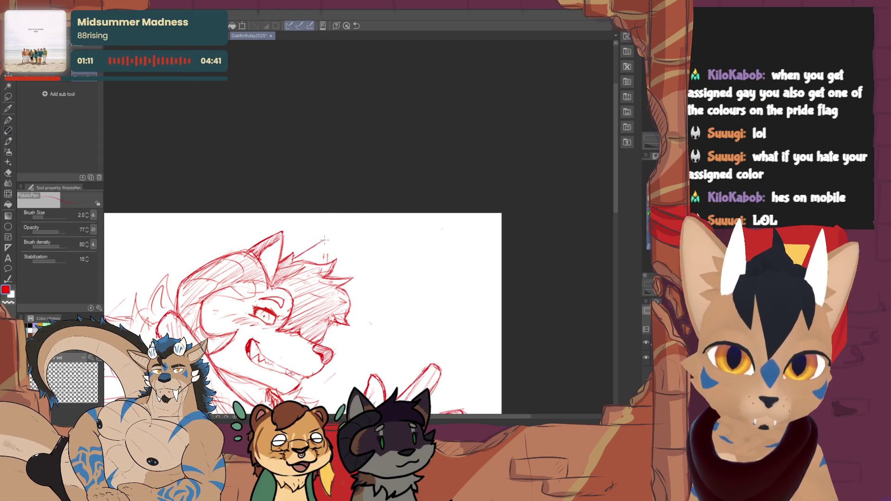
- Draw a short cleaner line at the top of the head and pan out to check the sketch
{"action": "mouse_move", "coordinate": [325, 243]}
{"action": "left_mouse_down"}
{"action": "mouse_move", "coordinate": [334, 253]}
{"action": "mouse_move", "coordinate": [328, 249]}
{"action": "left_mouse_up"}
{"action": "key", "text": "e"}
{"action": "key", "text": "p"}
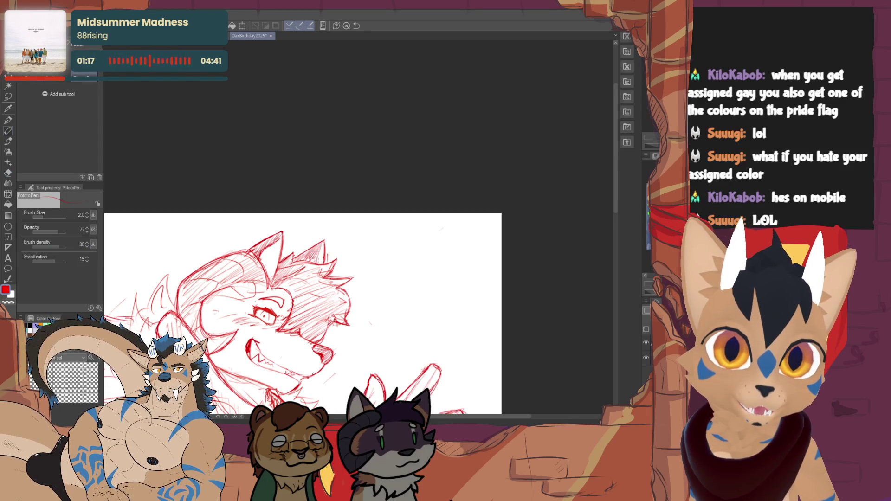
{"action": "mouse_move", "coordinate": [441, 230]}
{"action": "left_mouse_down"}
{"action": "mouse_move", "coordinate": [505, 179]}
{"action": "mouse_move", "coordinate": [533, 72]}
{"action": "mouse_move", "coordinate": [537, 86]}
{"action": "mouse_move", "coordinate": [510, 139]}
{"action": "left_mouse_up"}
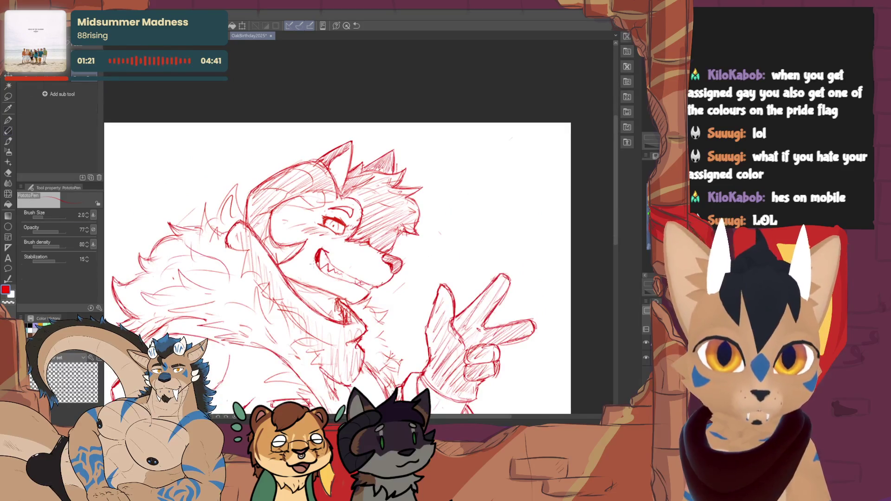
{"action": "key", "text": "e"}
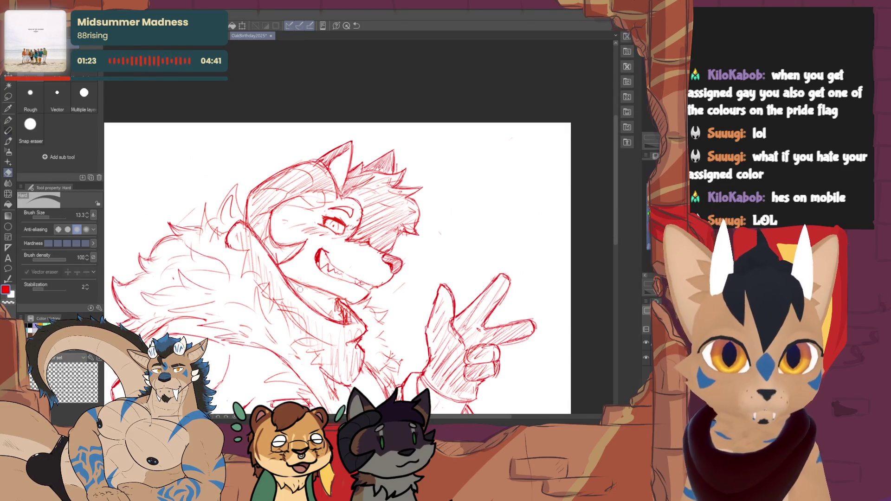
{"action": "key", "text": "p"}
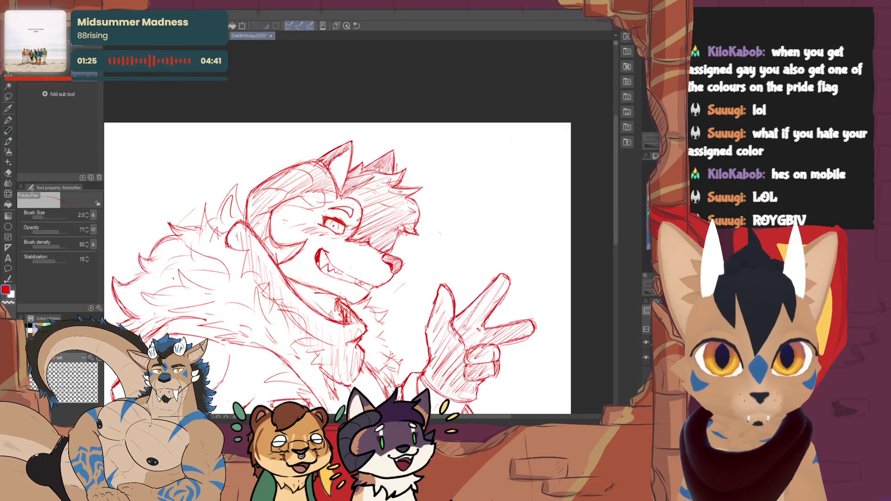
{"action": "key", "text": "e"}
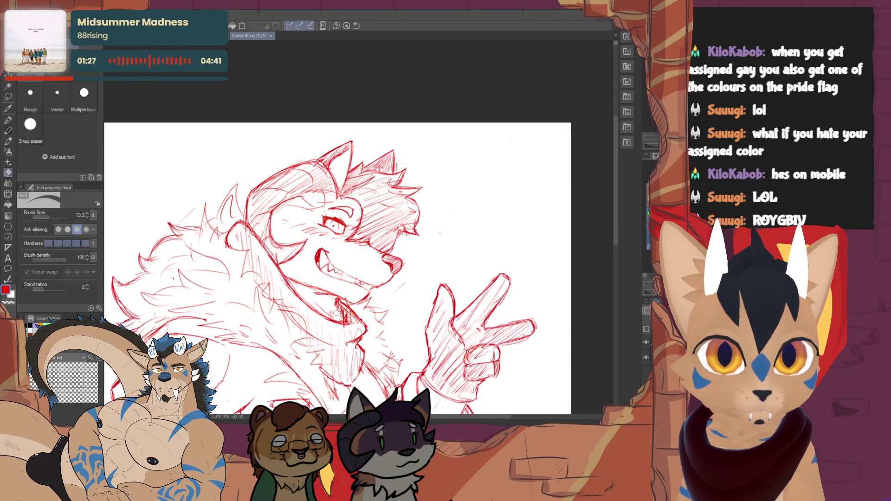
{"action": "key", "text": "p"}
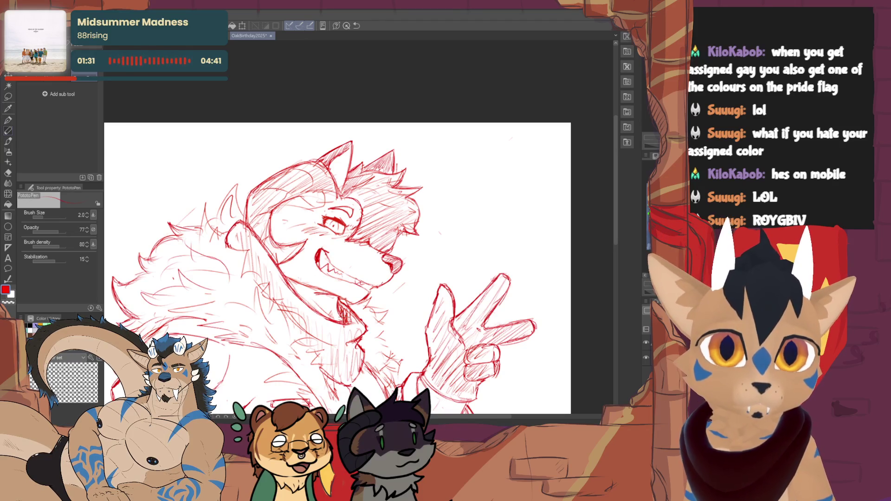
{"action": "scroll", "coordinate": [337, 269], "scroll_direction": "up", "scroll_amount": 2}
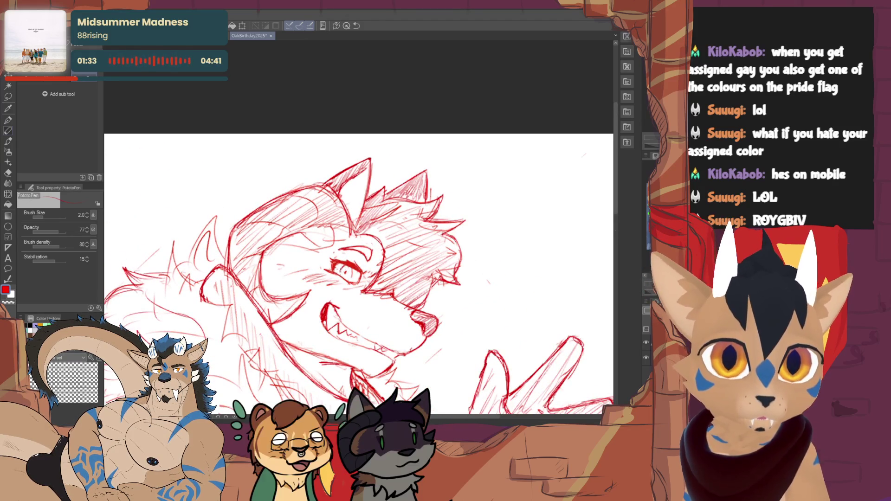
{"action": "key", "text": "e"}
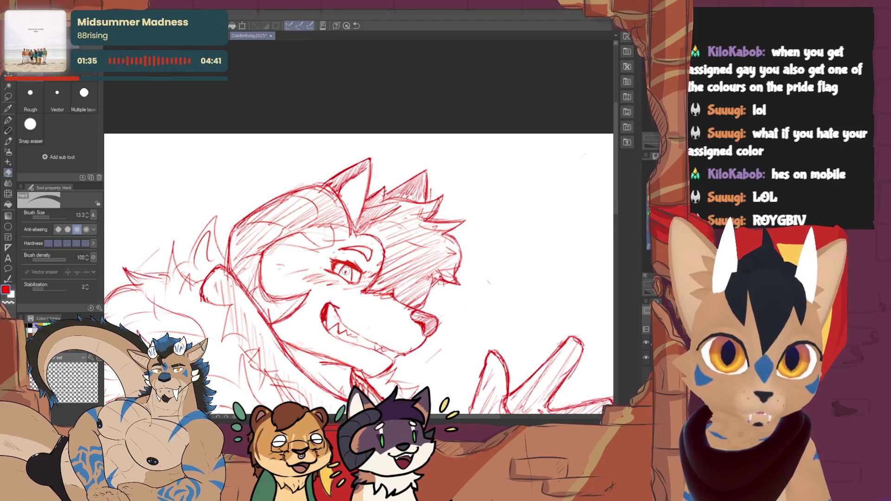
{"action": "key", "text": "p"}
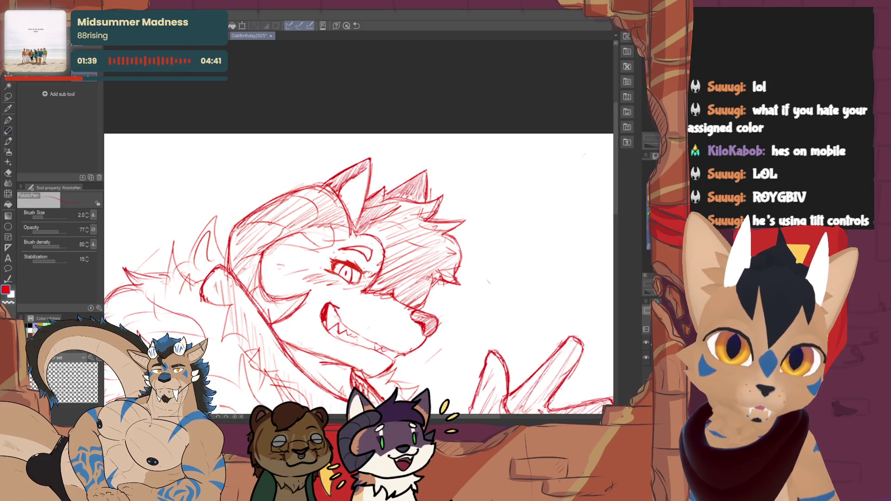
{"action": "key", "text": "minus"}
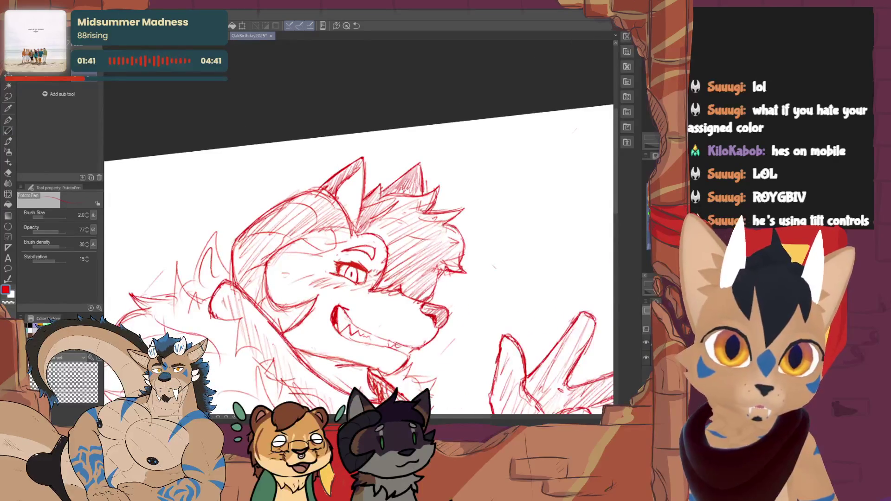
{"action": "key", "text": "ctrl+0"}
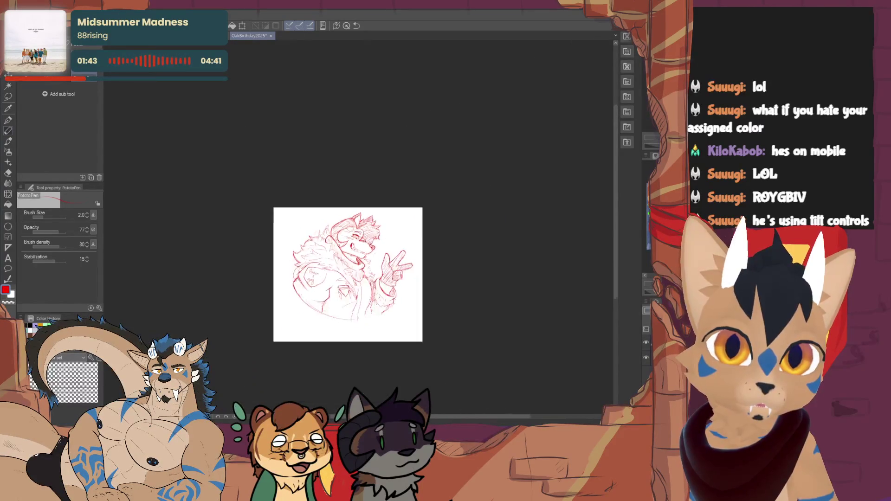
{"action": "scroll", "coordinate": [358, 242], "scroll_direction": "up", "scroll_amount": 5}
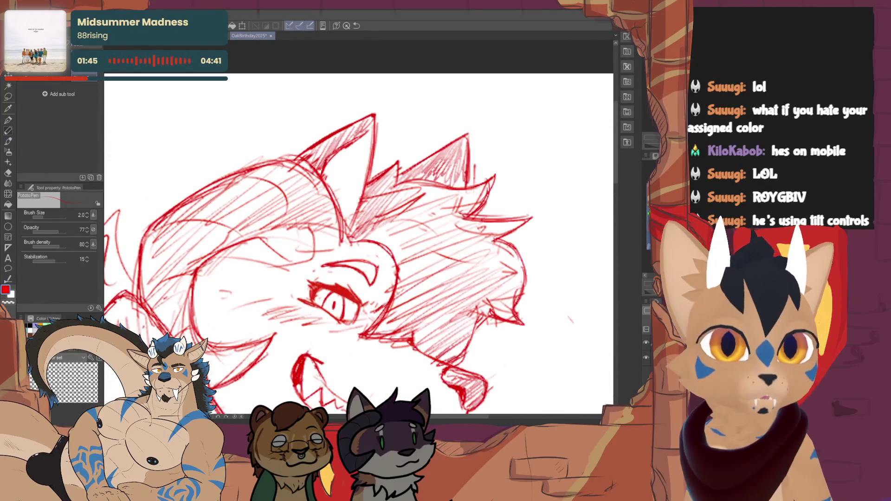
{"action": "scroll", "coordinate": [381, 225], "scroll_direction": "down", "scroll_amount": 3}
{"action": "key", "text": "e"}
{"action": "key", "text": "p"}
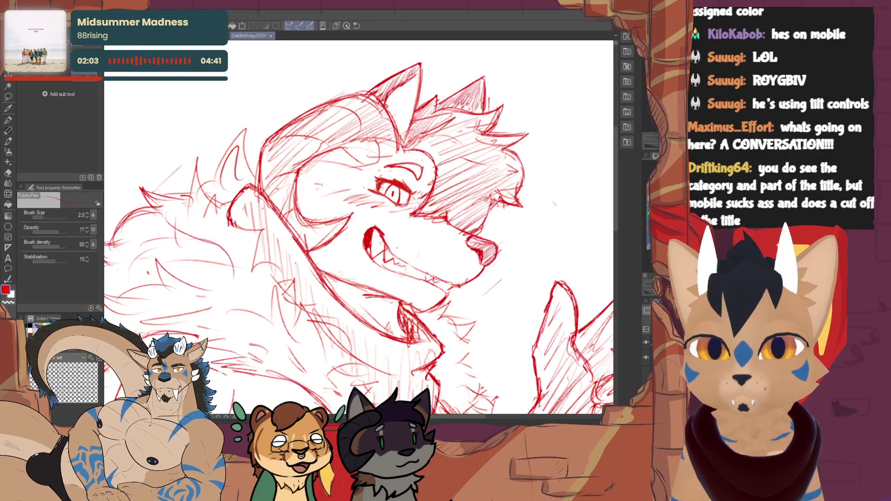
- Erase the stray strokes to the right and left of the wolf's eye
{"action": "left_click_drag", "start_coordinate": [357, 227], "coordinate": [344, 276]}
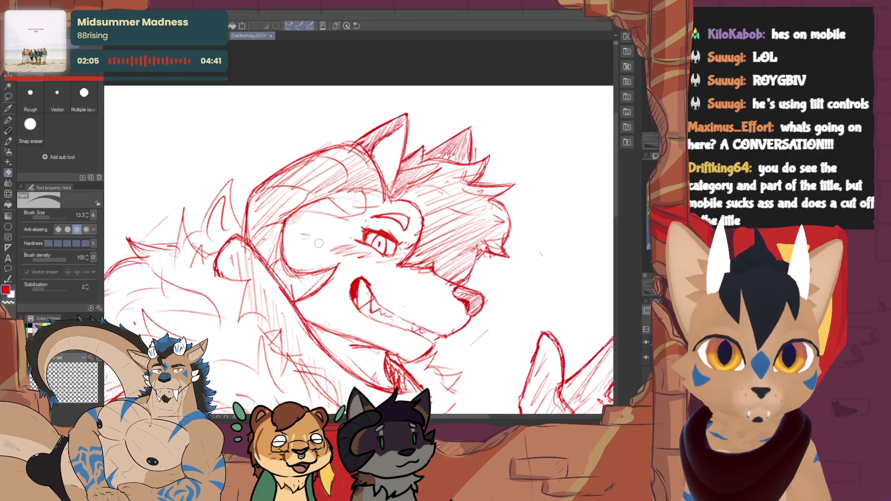
{"action": "key", "text": "e"}
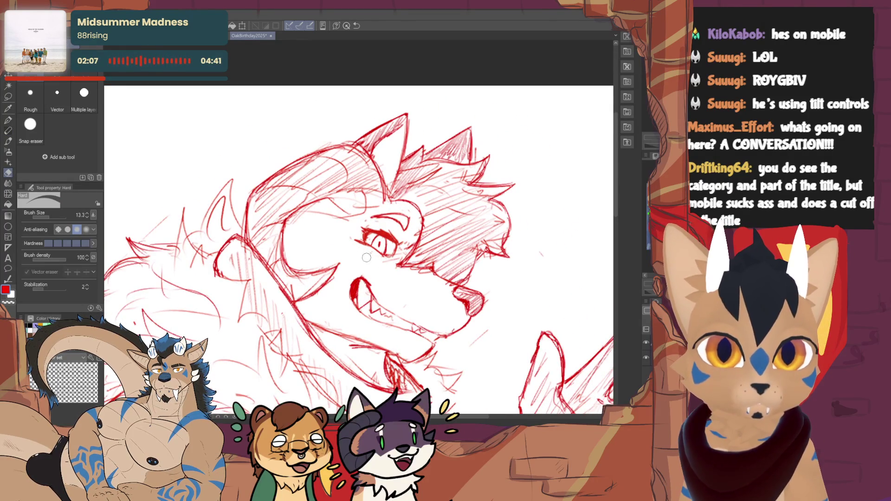
{"action": "left_click_drag", "start_coordinate": [392, 258], "coordinate": [408, 249]}
{"action": "key", "text": "p"}
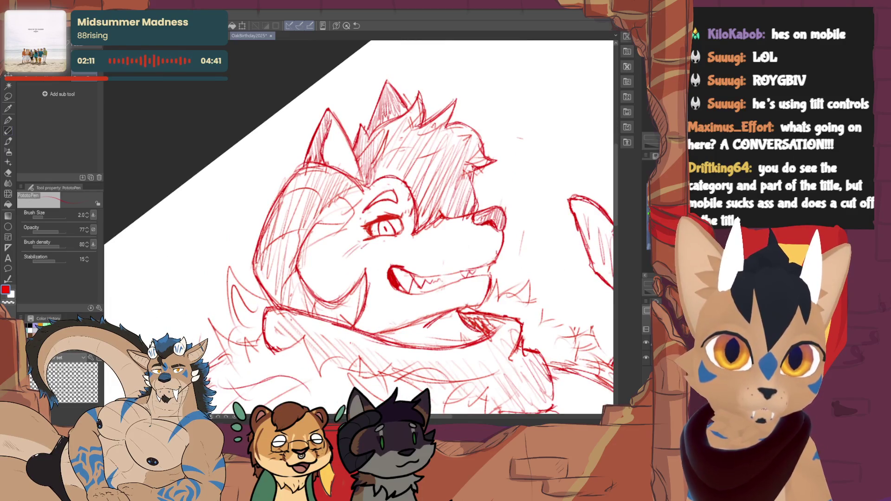
{"action": "key", "text": "e"}
{"action": "left_click_drag", "start_coordinate": [337, 258], "coordinate": [367, 246]}
{"action": "key", "text": "p"}
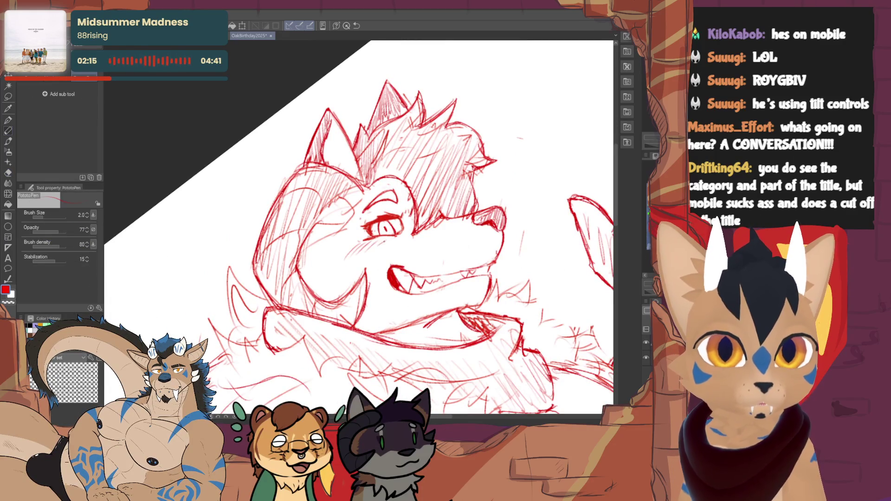
- Level the canvas view upright and erase stray sketch lines around the wolf's head
{"action": "key", "text": "ctrl+at"}
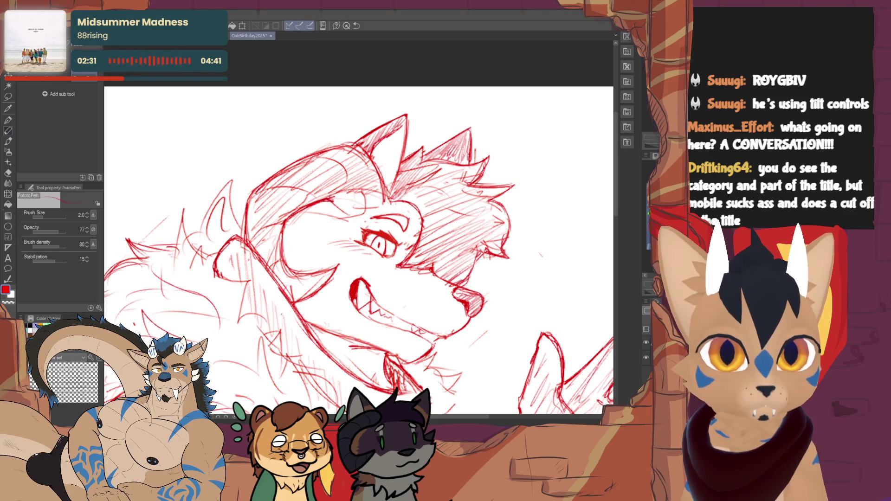
{"action": "key", "text": "e"}
{"action": "mouse_move", "coordinate": [332, 218]}
{"action": "left_mouse_down"}
{"action": "mouse_move", "coordinate": [378, 201]}
{"action": "mouse_move", "coordinate": [366, 197]}
{"action": "left_mouse_up"}
{"action": "key", "text": "p"}
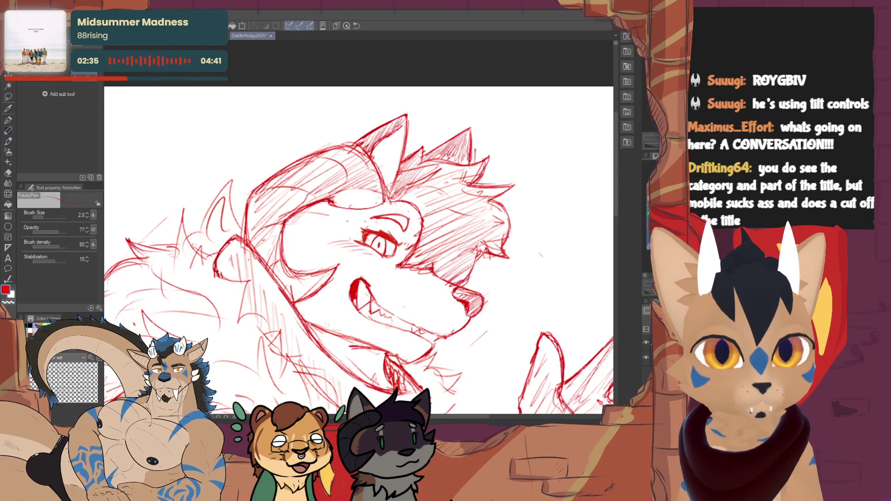
{"action": "key", "text": "e"}
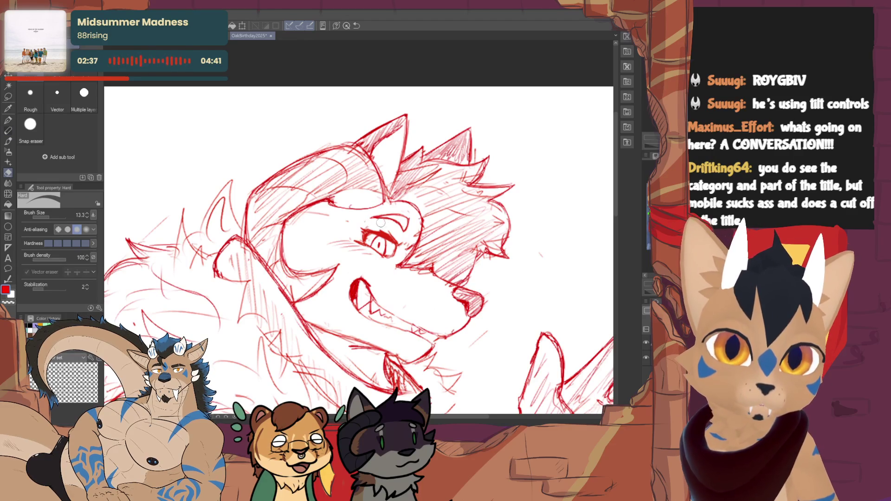
{"action": "key", "text": "p"}
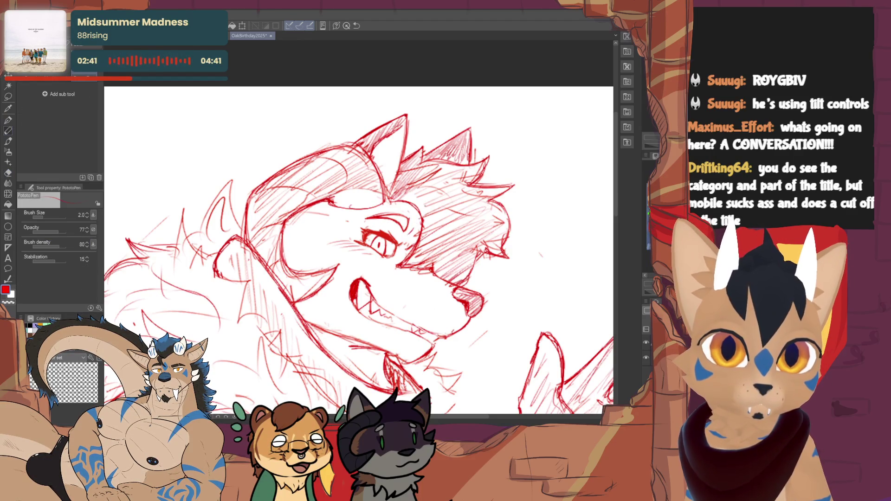
{"action": "key", "text": "e"}
{"action": "key", "text": "p"}
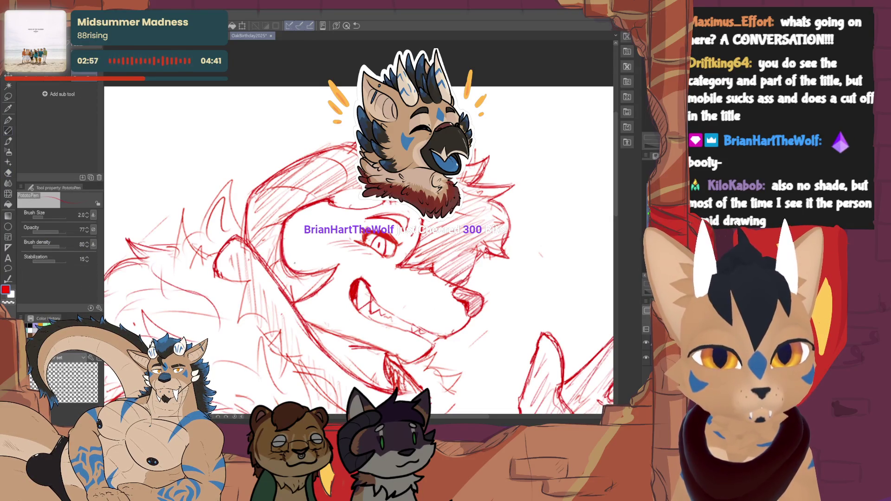
{"action": "key", "text": "e"}
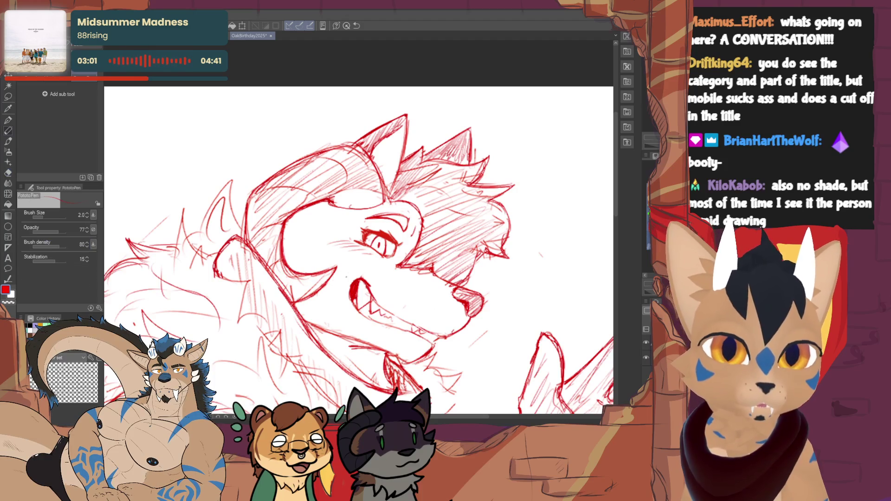
{"action": "key", "text": "p"}
{"action": "scroll", "coordinate": [330, 290], "scroll_direction": "down", "scroll_amount": 3}
- Add short hatch strokes on the jacket chest
{"action": "scroll", "coordinate": [351, 292], "scroll_direction": "up", "scroll_amount": 2}
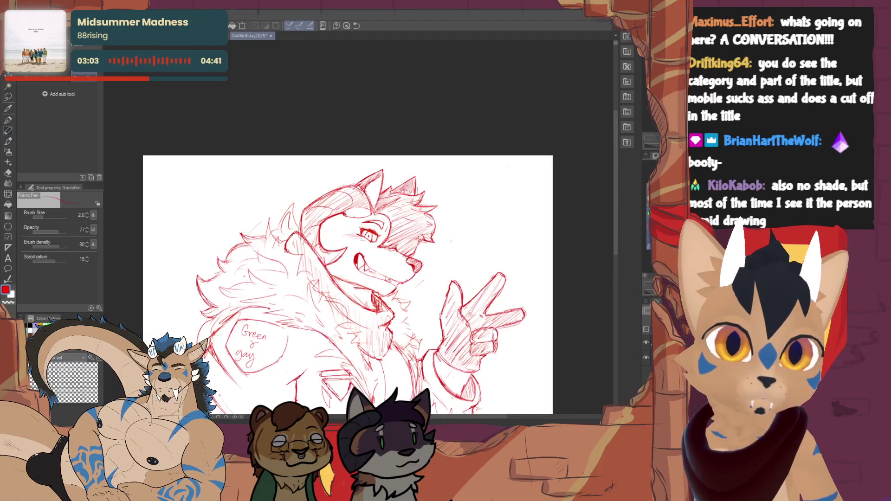
{"action": "left_click_drag", "start_coordinate": [346, 291], "coordinate": [341, 299]}
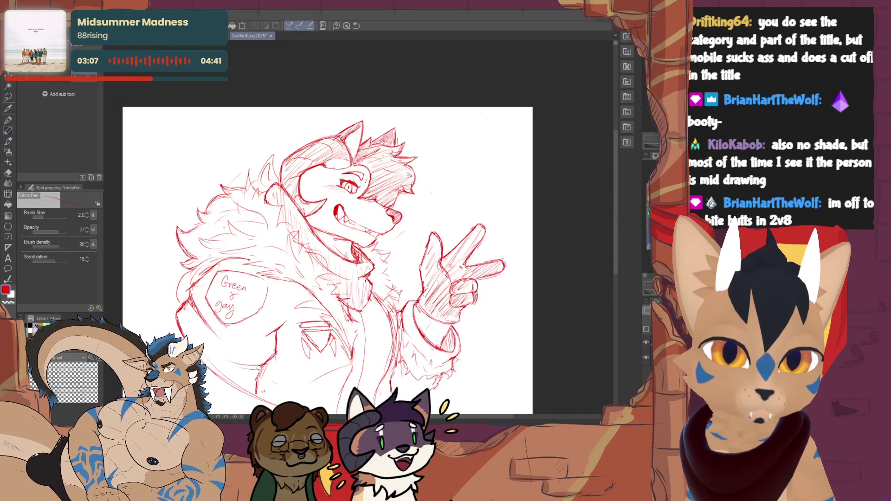
{"action": "key", "text": "e"}
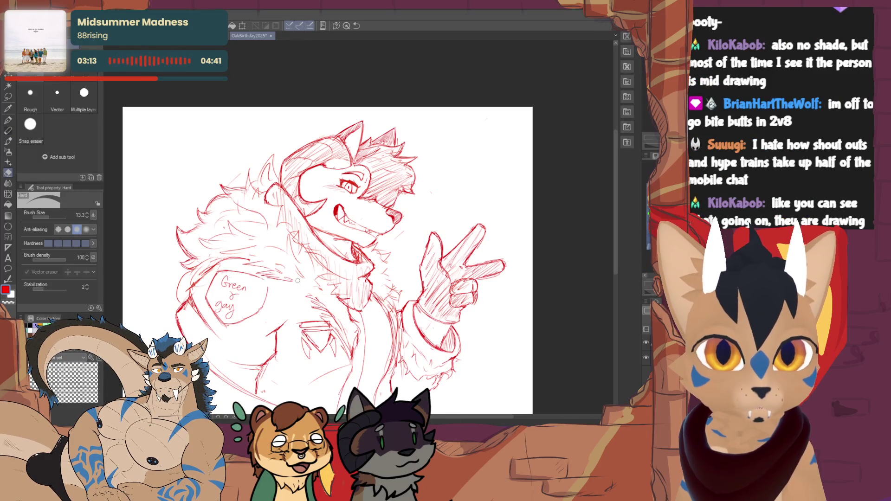
{"action": "key", "text": "p"}
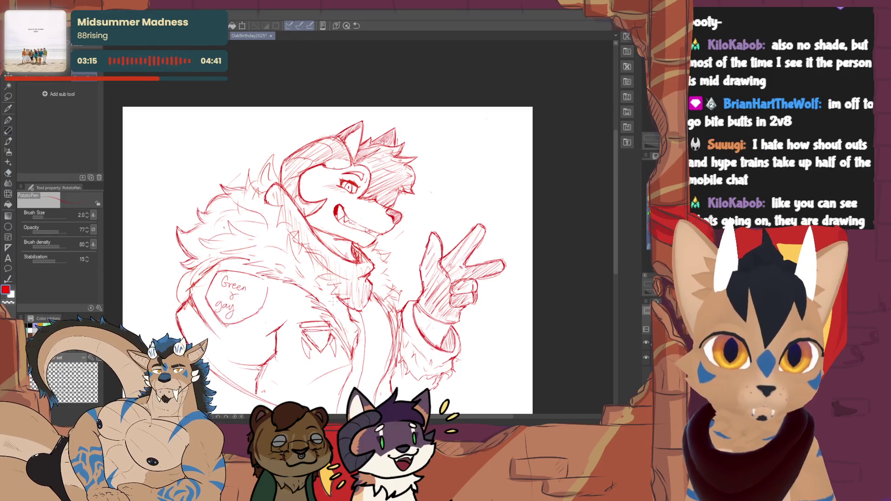
{"action": "left_click_drag", "start_coordinate": [436, 258], "coordinate": [441, 212]}
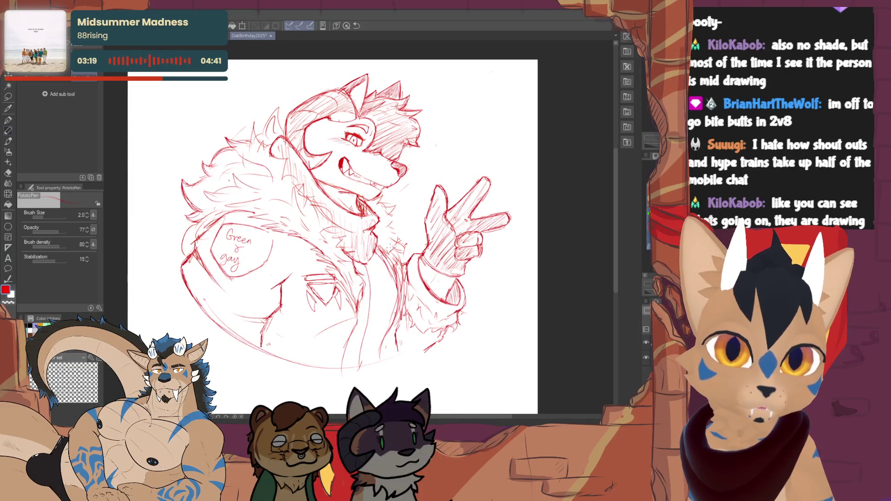
{"action": "key", "text": "e"}
{"action": "key", "text": "p"}
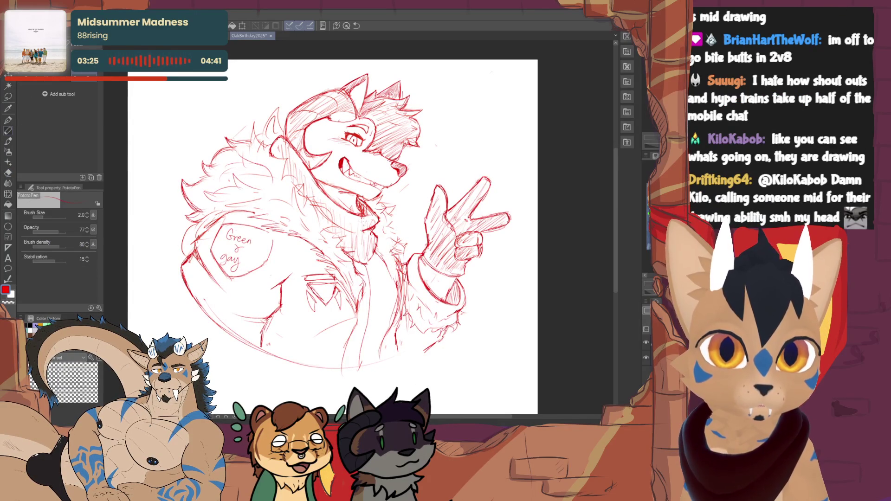
{"action": "left_click_drag", "start_coordinate": [342, 215], "coordinate": [324, 224]}
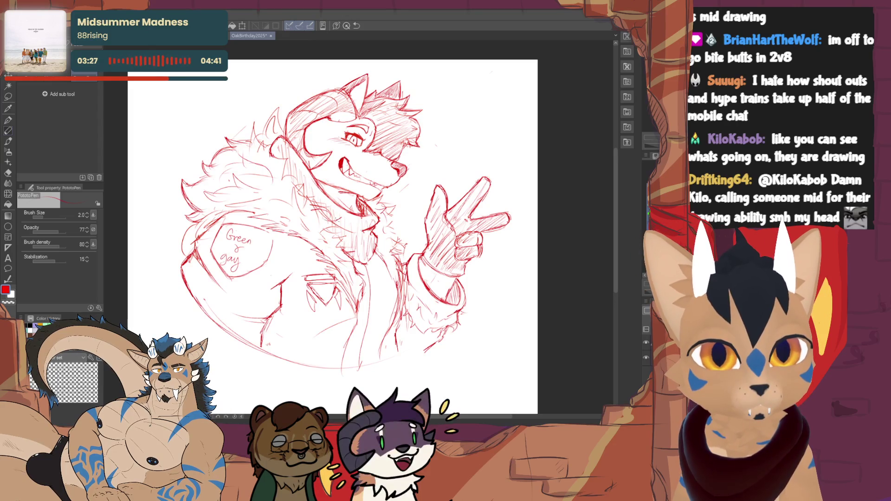
{"action": "key", "text": "e"}
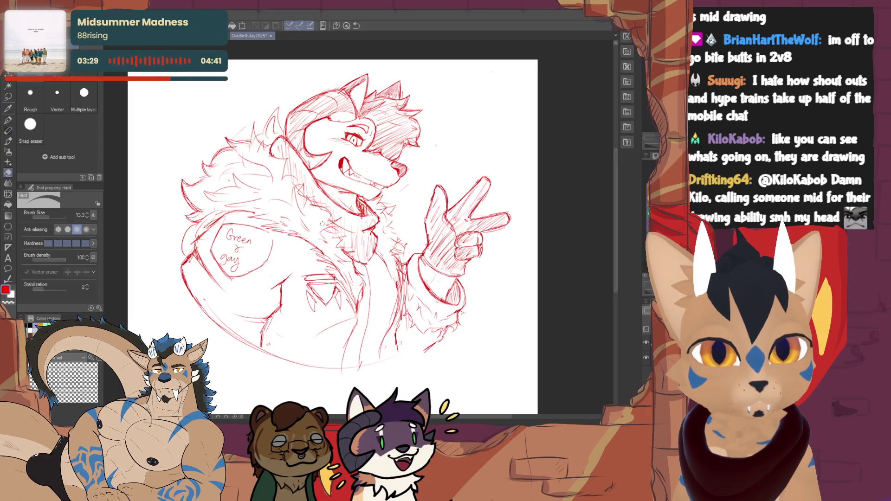
{"action": "key", "text": "p"}
- Erase the small stray strokes on the lower jacket and recentre the view on the whole sketch
{"action": "left_click_drag", "start_coordinate": [289, 156], "coordinate": [341, 226]}
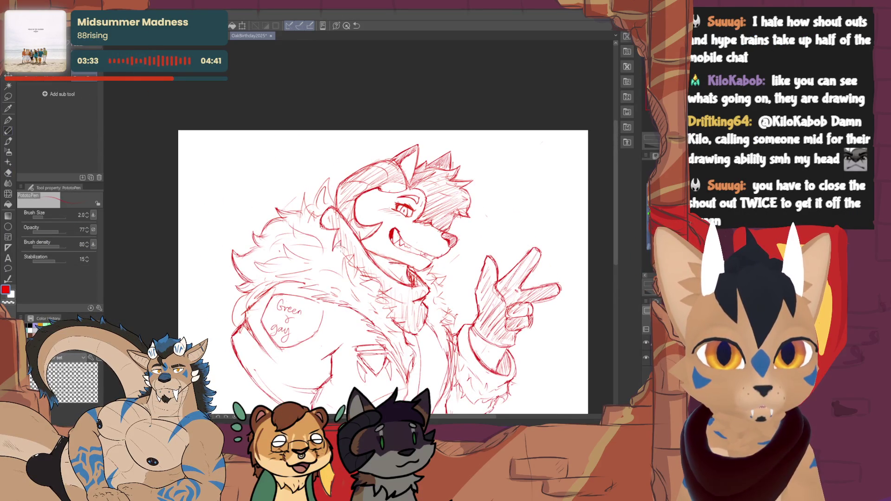
{"action": "key", "text": "e"}
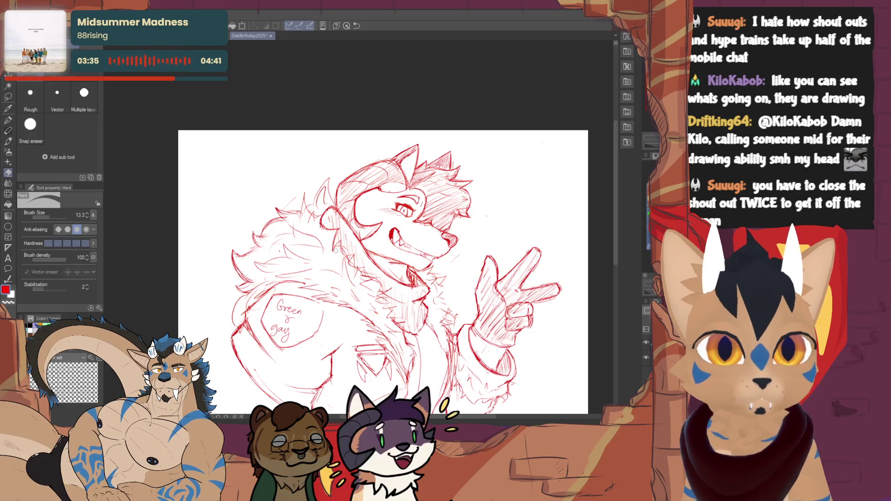
{"action": "key", "text": "p"}
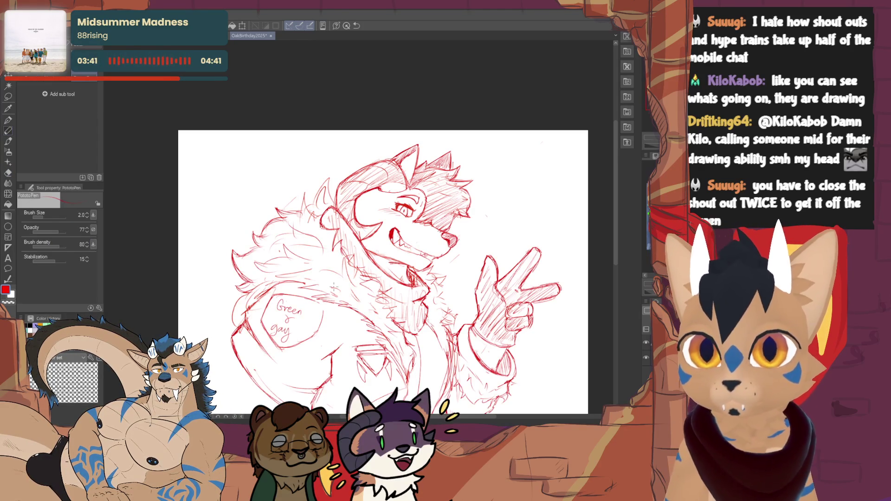
{"action": "scroll", "coordinate": [334, 286], "scroll_direction": "up", "scroll_amount": 2}
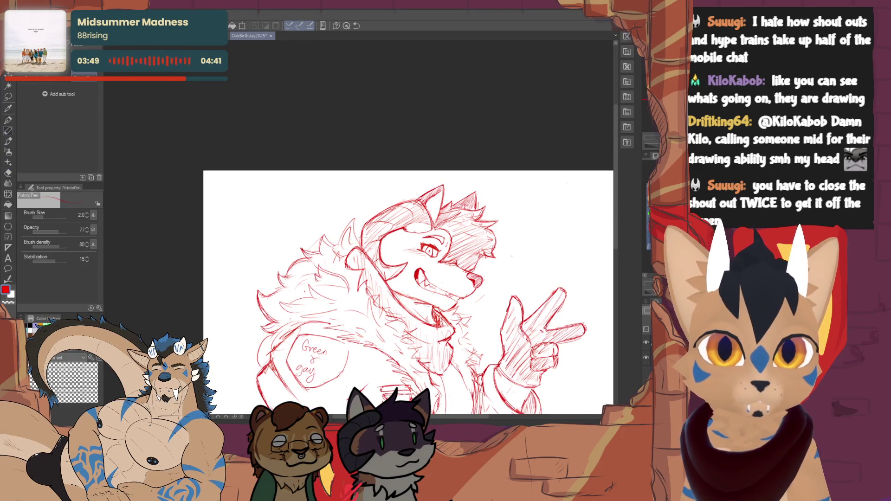
{"action": "key", "text": "e"}
{"action": "key", "text": "p"}
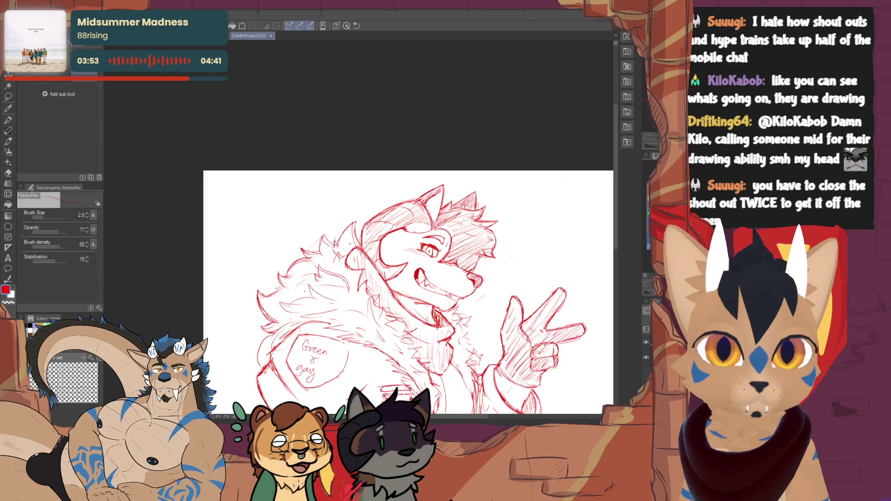
{"action": "key", "text": "e"}
{"action": "mouse_move", "coordinate": [335, 251]}
{"action": "left_mouse_down"}
{"action": "mouse_move", "coordinate": [351, 295]}
{"action": "mouse_move", "coordinate": [344, 259]}
{"action": "left_mouse_up"}
{"action": "key", "text": "p"}
{"action": "key", "text": "e"}
{"action": "key", "text": "p"}
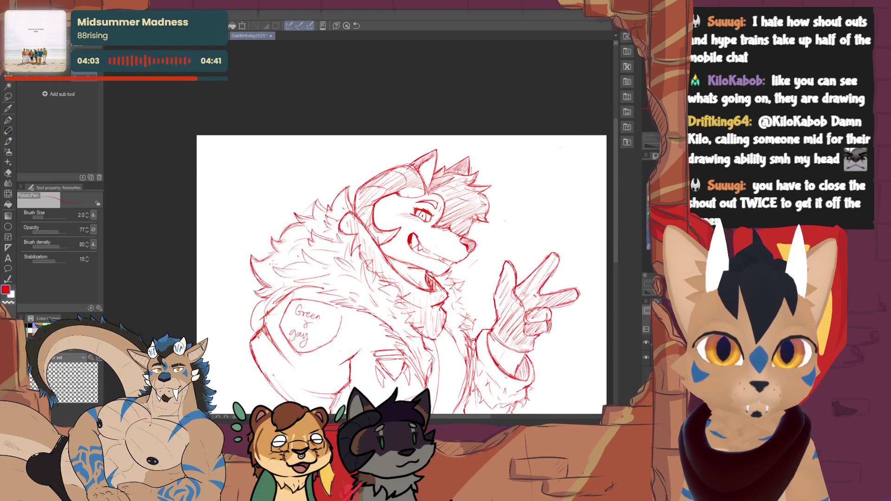
{"action": "left_click_drag", "start_coordinate": [353, 274], "coordinate": [300, 235]}
{"action": "left_click_drag", "start_coordinate": [402, 231], "coordinate": [376, 251]}
{"action": "key", "text": "e"}
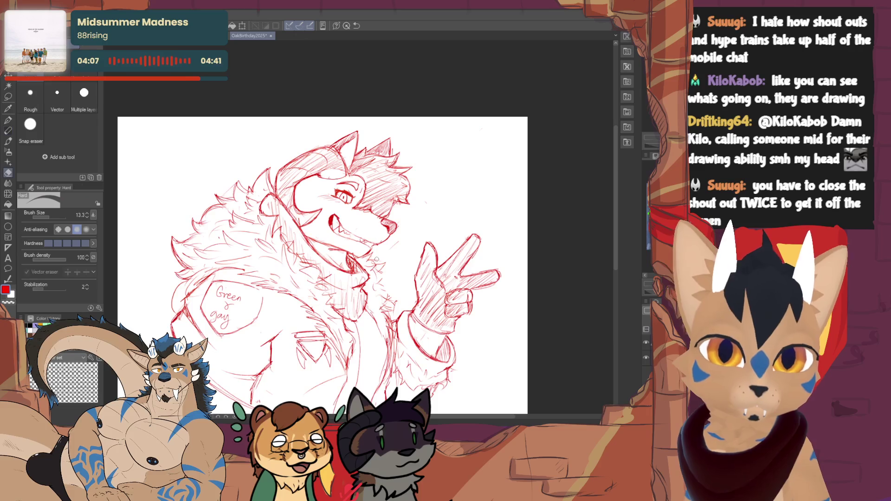
{"action": "key", "text": "p"}
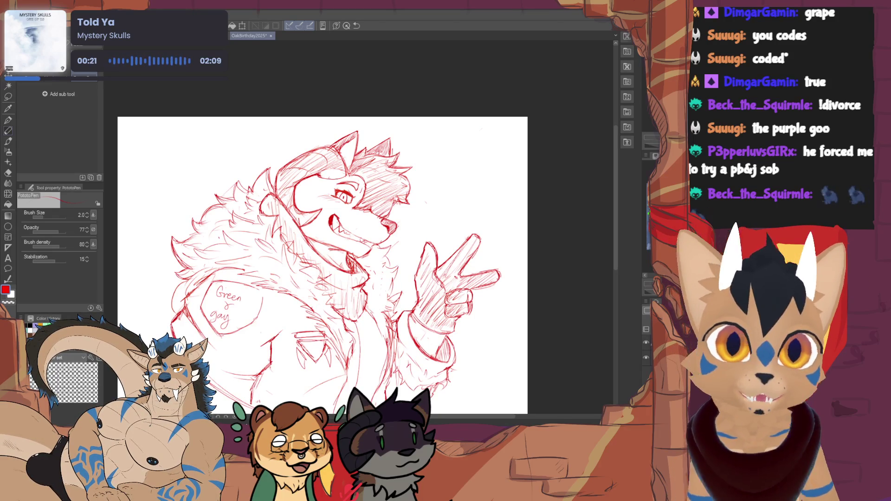
- Lasso the wolf's eye and try a first scale-and-rotate transform, then undo it
{"action": "left_click", "coordinate": [8, 95]}
{"action": "mouse_move", "coordinate": [348, 207]}
{"action": "left_mouse_down"}
{"action": "mouse_move", "coordinate": [371, 185]}
{"action": "mouse_move", "coordinate": [393, 191]}
{"action": "left_mouse_up"}
{"action": "key", "text": "ctrl+t"}
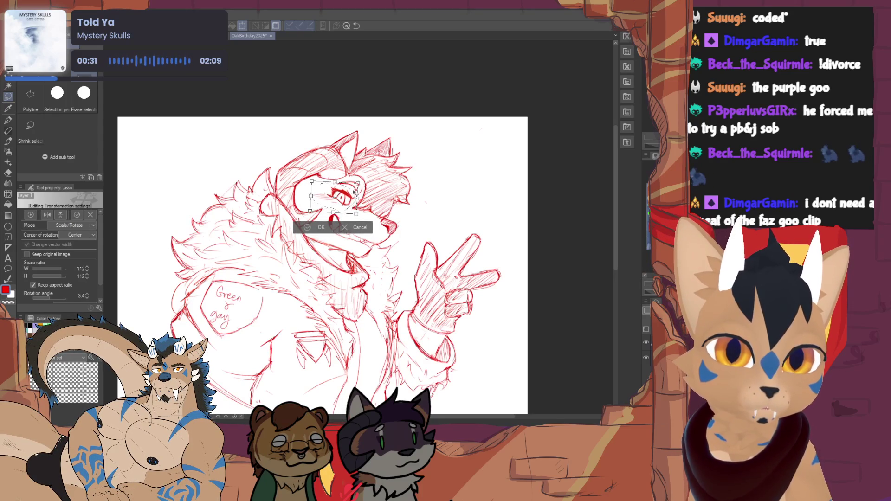
{"action": "left_click", "coordinate": [315, 227]}
{"action": "scroll", "coordinate": [316, 255], "scroll_direction": "down", "scroll_amount": 1}
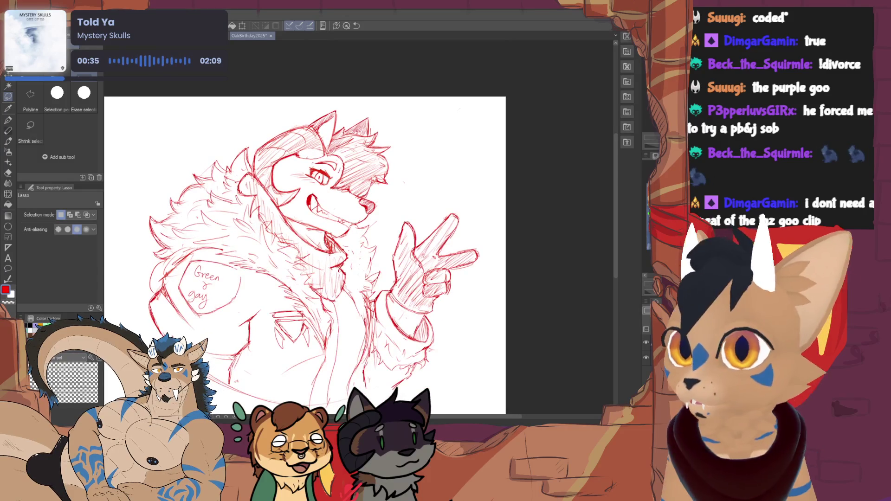
{"action": "key", "text": "ctrl+z"}
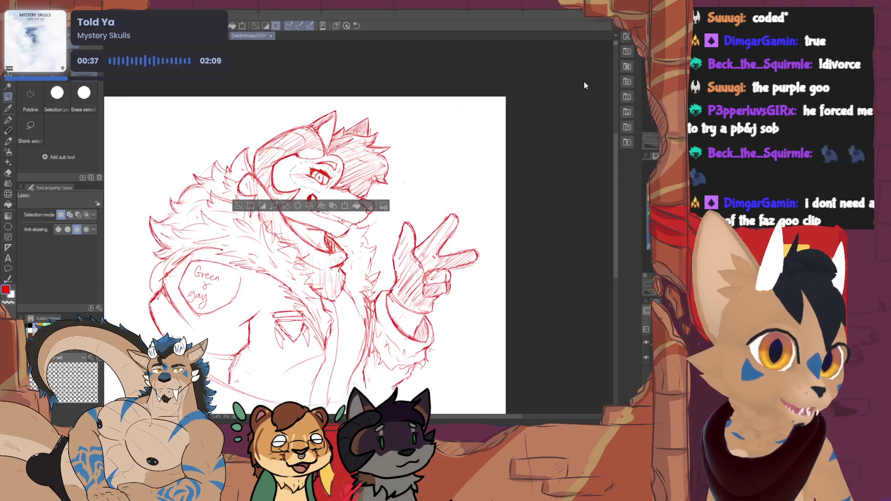
- Enlarge the selected eye to 103% and rotate it about 16.7 degrees
{"action": "left_click", "coordinate": [348, 205]}
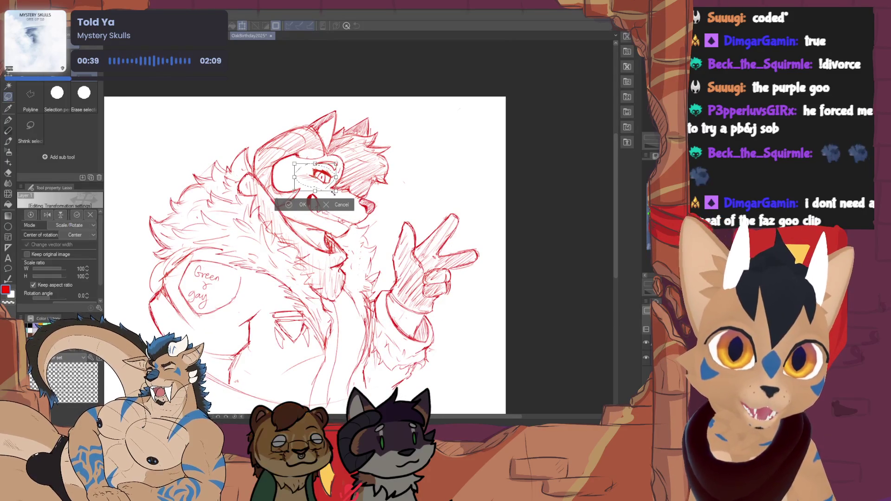
{"action": "left_click_drag", "start_coordinate": [337, 193], "coordinate": [330, 187]}
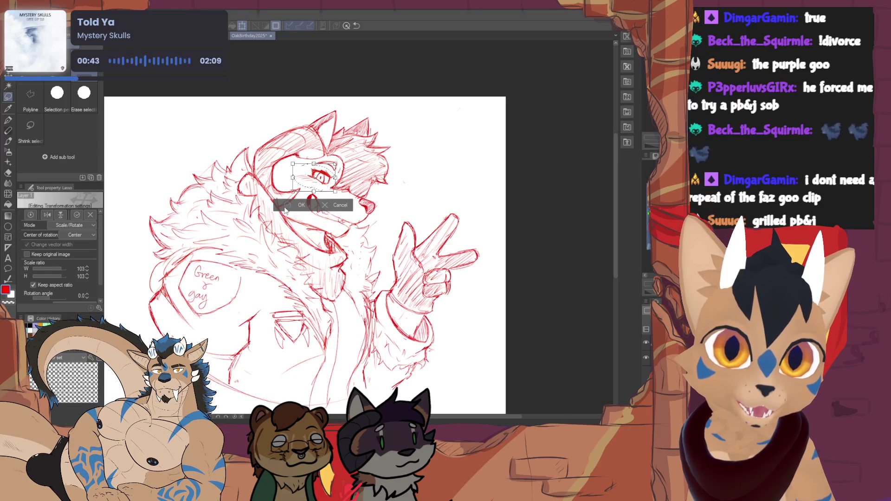
{"action": "left_click", "coordinate": [310, 207]}
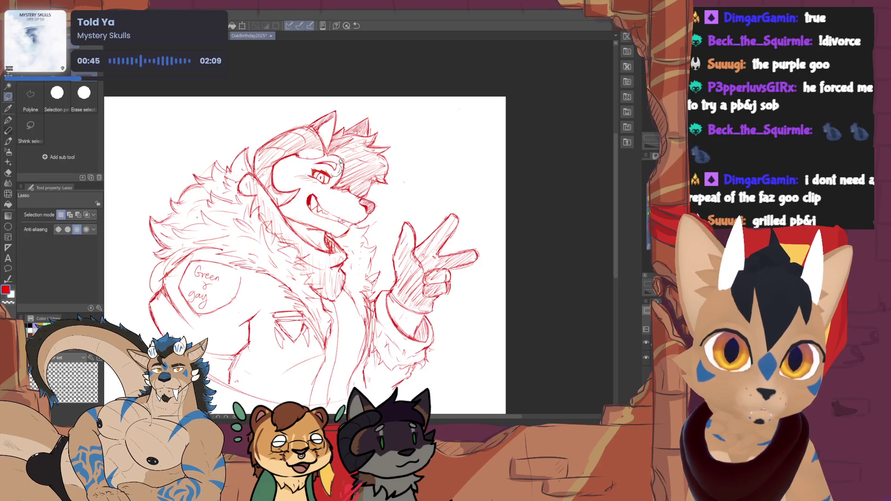
{"action": "key", "text": "ctrl+t"}
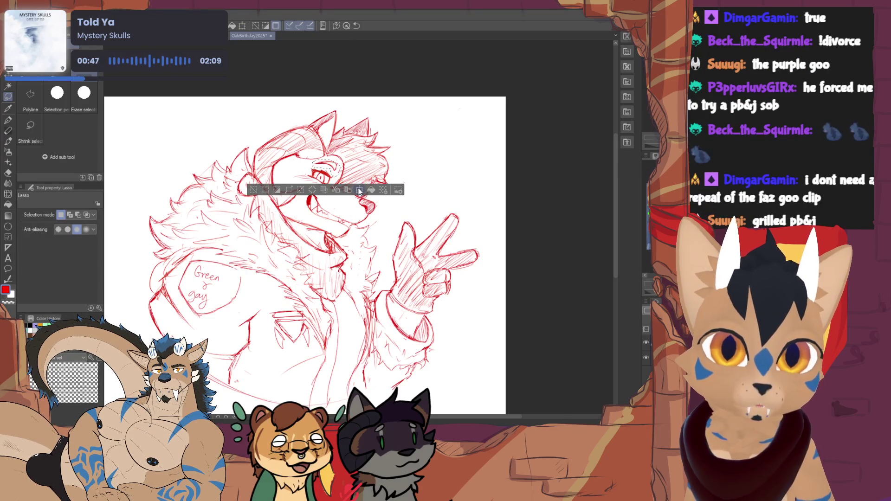
{"action": "left_click_drag", "start_coordinate": [358, 188], "coordinate": [350, 199]}
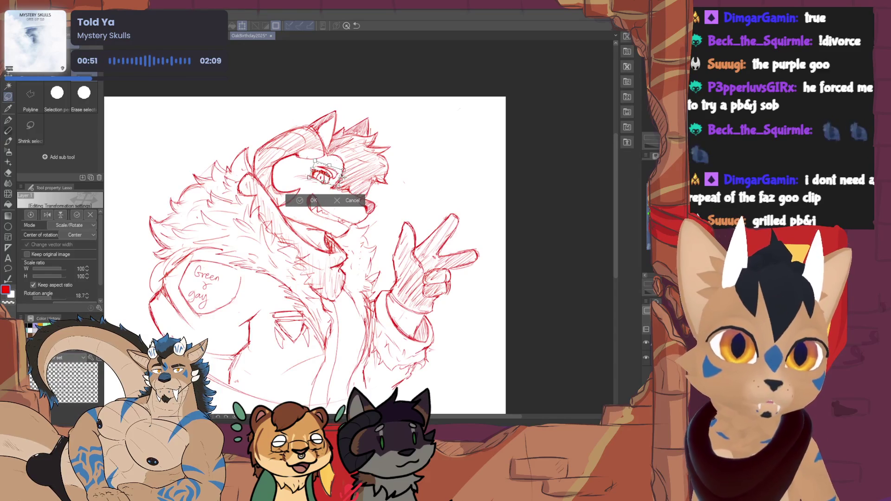
{"action": "left_click", "coordinate": [308, 201]}
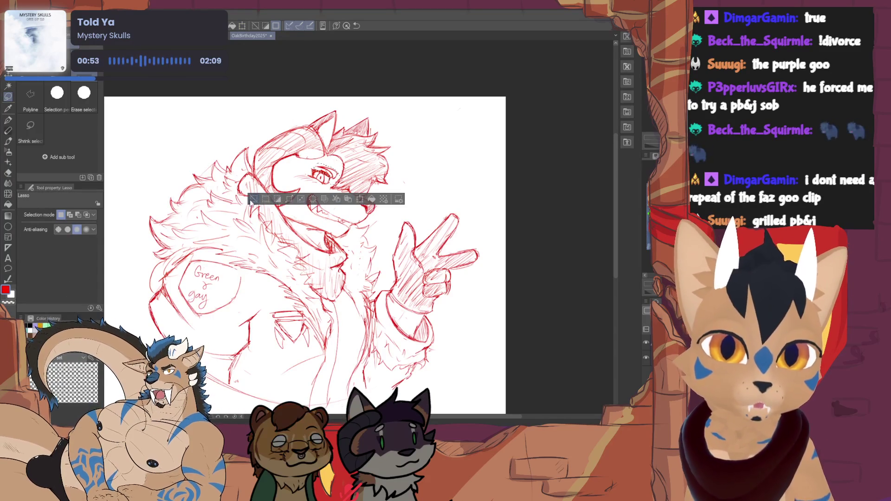
{"action": "scroll", "coordinate": [305, 253], "scroll_direction": "down", "scroll_amount": 5}
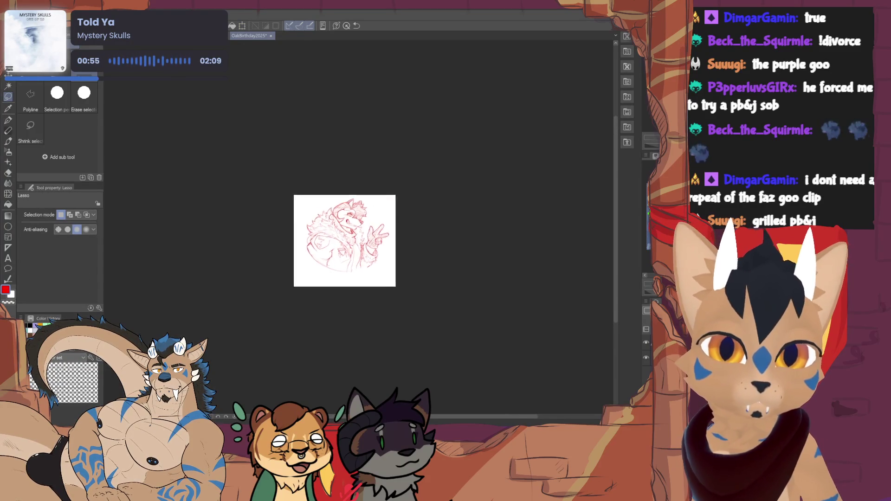
- Select and deselect the eyebrow area, then touch up the eye and brow lines with pen and eraser
{"action": "scroll", "coordinate": [305, 253], "scroll_direction": "up", "scroll_amount": 6}
{"action": "scroll", "coordinate": [372, 174], "scroll_direction": "up", "scroll_amount": 3}
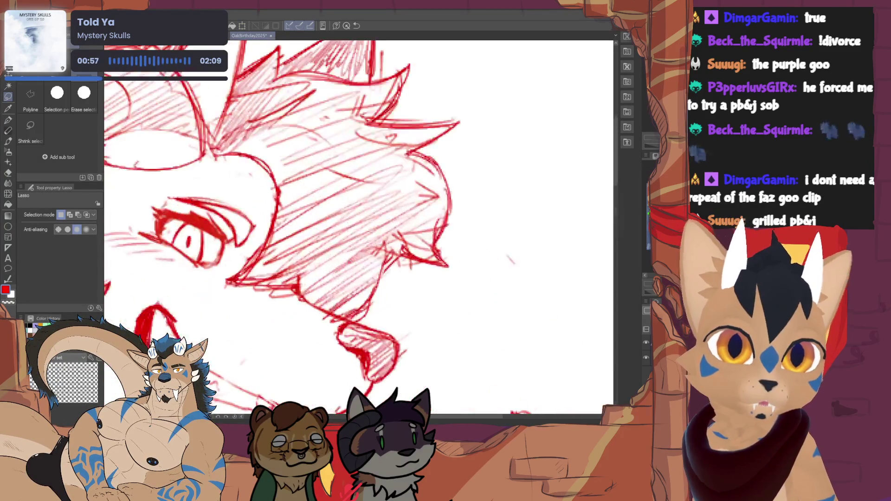
{"action": "scroll", "coordinate": [372, 174], "scroll_direction": "down", "scroll_amount": 1}
{"action": "scroll", "coordinate": [358, 246], "scroll_direction": "up", "scroll_amount": 1}
{"action": "left_click_drag", "start_coordinate": [310, 214], "coordinate": [310, 225]}
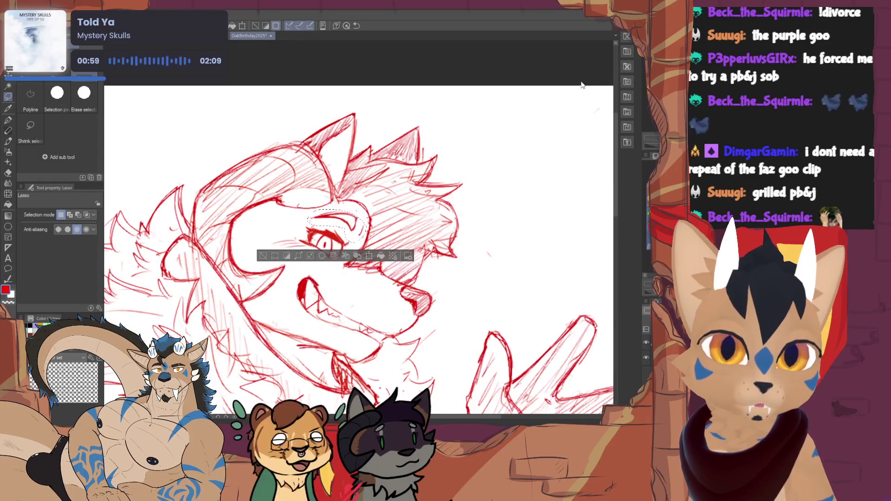
{"action": "left_click", "coordinate": [263, 256]}
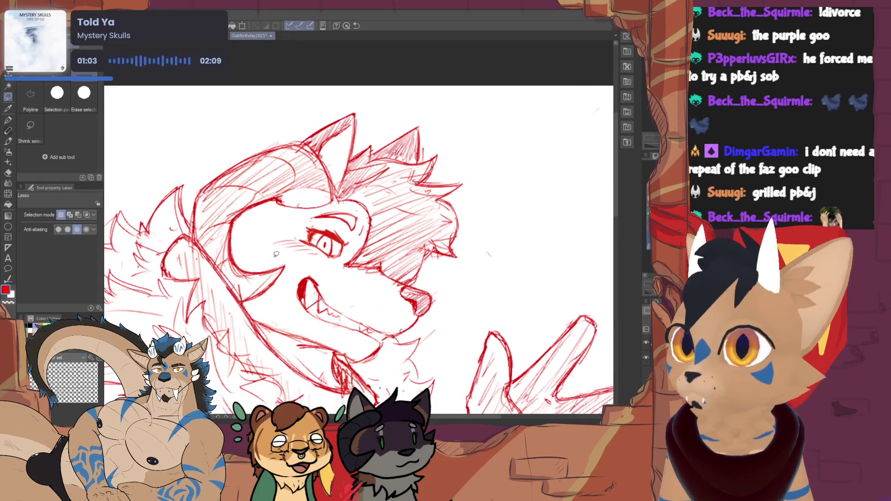
{"action": "scroll", "coordinate": [316, 255], "scroll_direction": "down", "scroll_amount": 1}
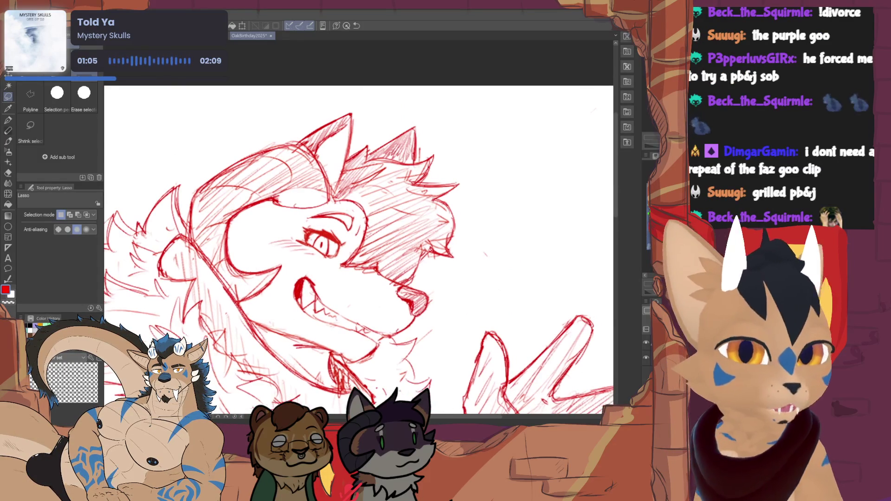
{"action": "left_click", "coordinate": [11, 130]}
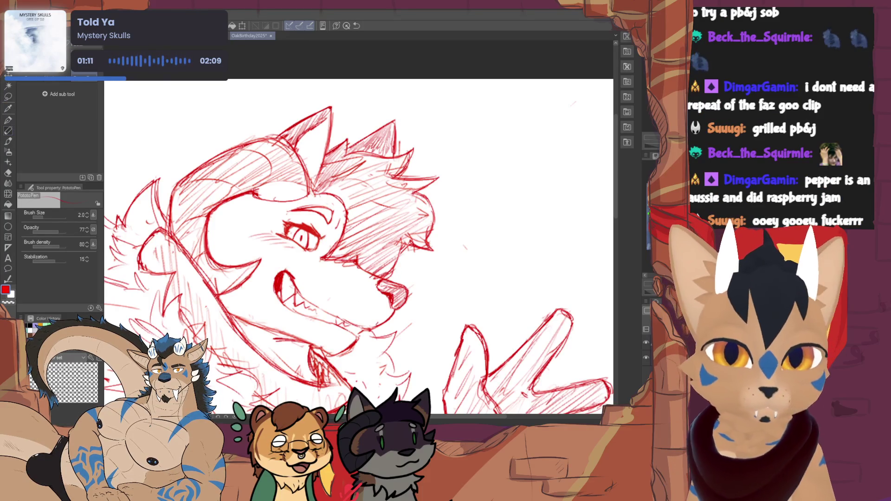
{"action": "key", "text": "e"}
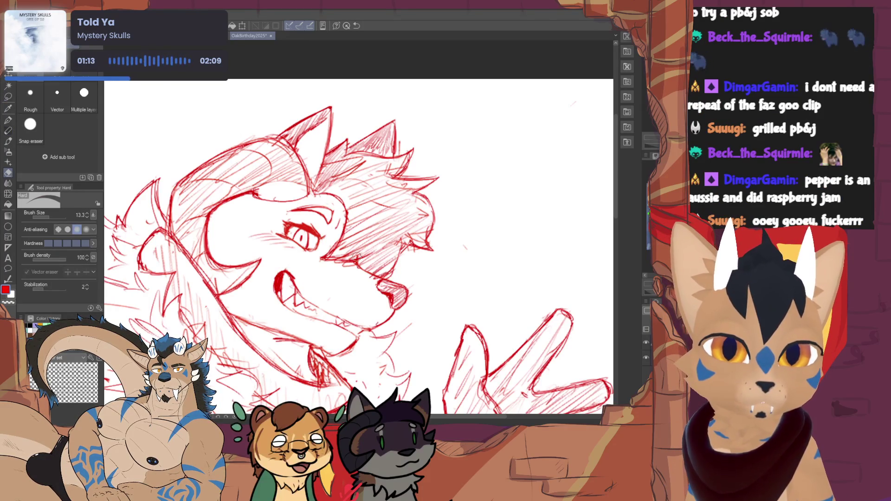
{"action": "key", "text": "p"}
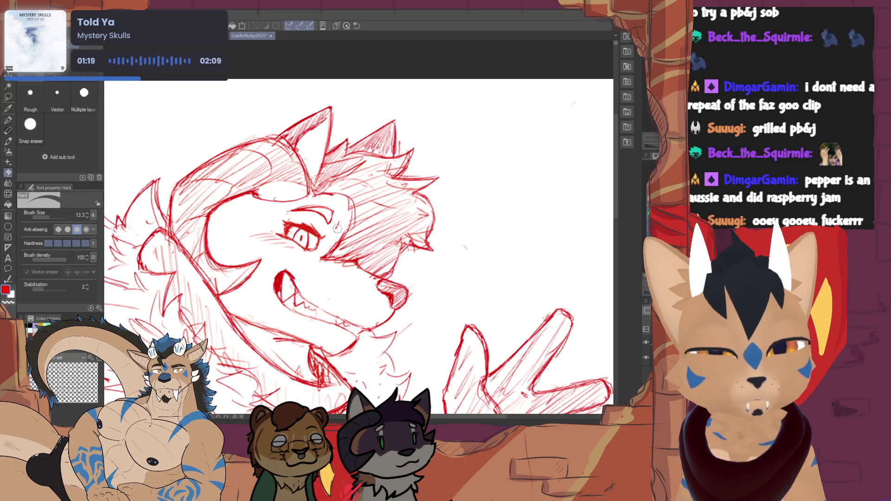
{"action": "key", "text": "p"}
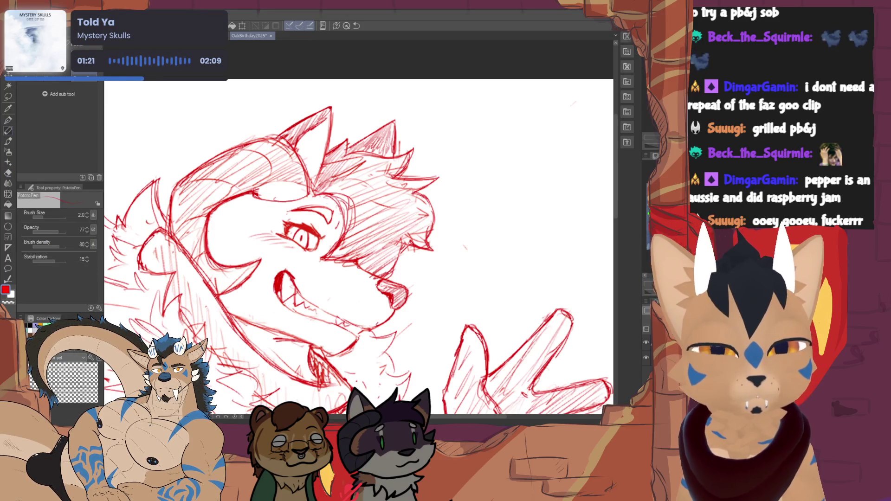
{"action": "scroll", "coordinate": [358, 246], "scroll_direction": "down", "scroll_amount": 3}
{"action": "scroll", "coordinate": [325, 232], "scroll_direction": "up", "scroll_amount": 5}
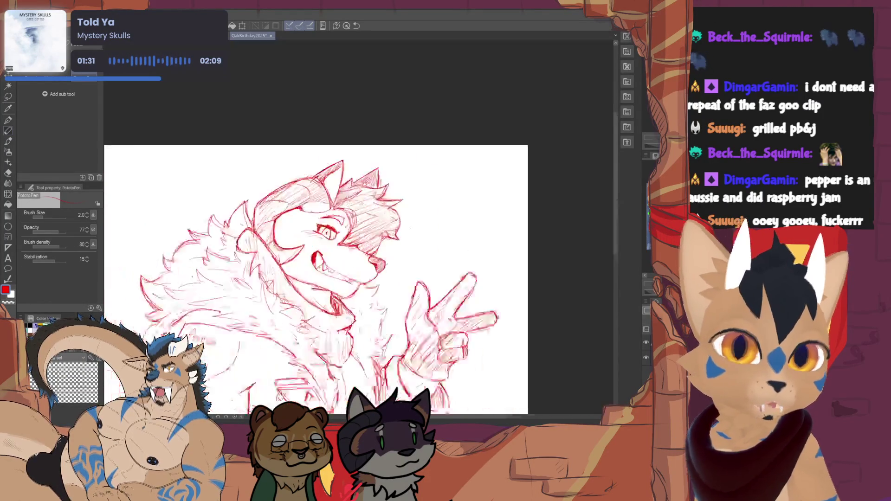
- Undo the dark mouth shading and redraw short hatching strokes inside the wolf's mouth
{"action": "scroll", "coordinate": [507, 256], "scroll_direction": "down", "scroll_amount": 5}
{"action": "scroll", "coordinate": [333, 283], "scroll_direction": "up", "scroll_amount": 3}
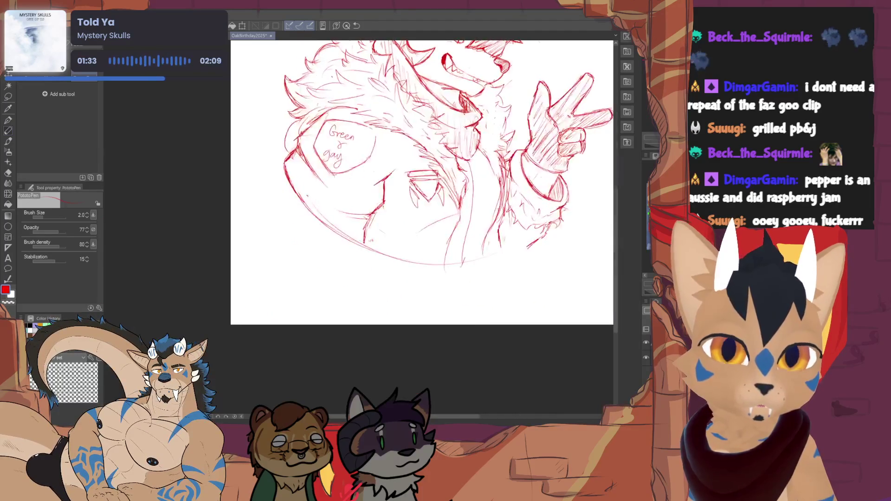
{"action": "scroll", "coordinate": [333, 284], "scroll_direction": "up", "scroll_amount": 3}
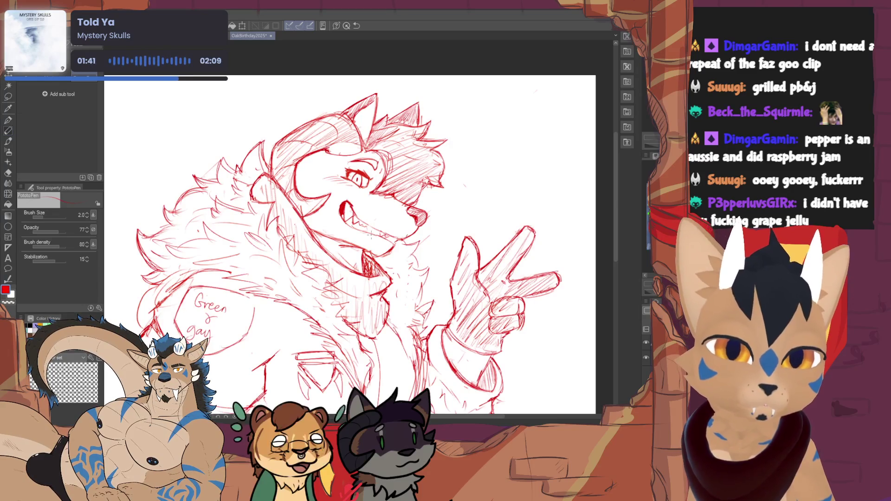
{"action": "key", "text": "ctrl+z"}
{"action": "mouse_move", "coordinate": [364, 258]}
{"action": "left_mouse_down"}
{"action": "mouse_move", "coordinate": [375, 270]}
{"action": "mouse_move", "coordinate": [373, 261]}
{"action": "left_mouse_up"}
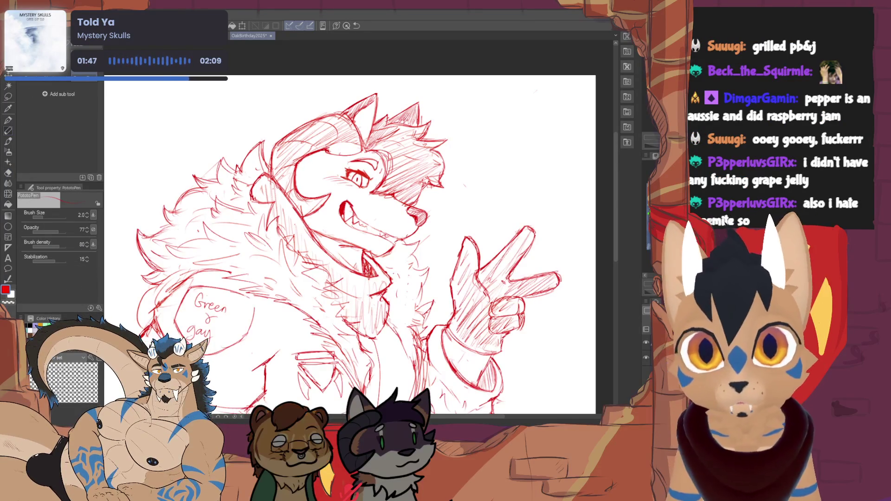
- Touch up the mouth hatching, alternating between the Hard eraser and PotatoPen, then zoom onto the muzzle
{"action": "key", "text": "e"}
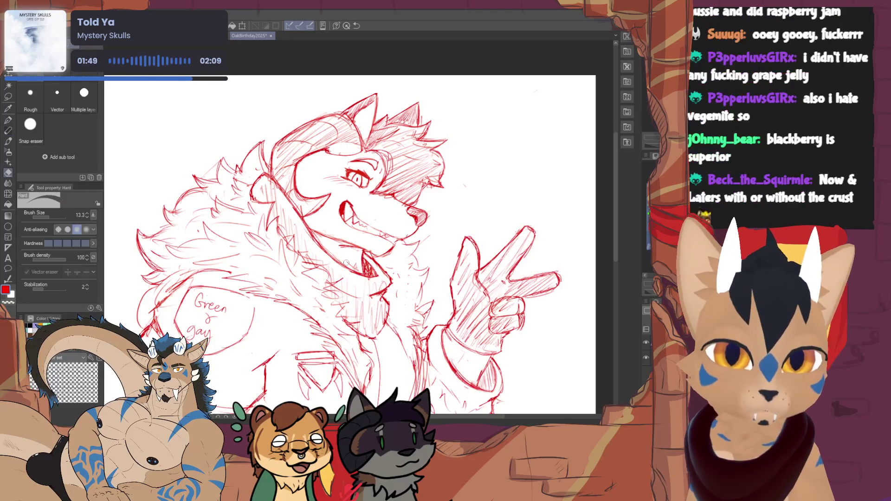
{"action": "key", "text": "p"}
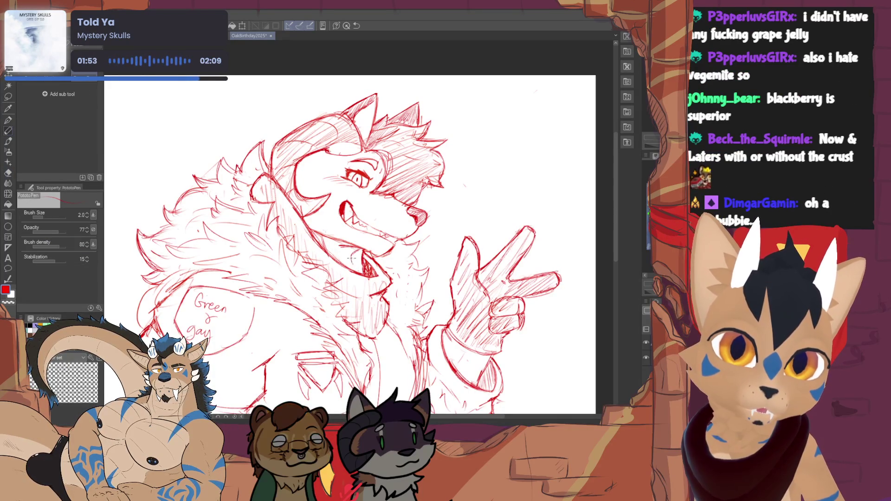
{"action": "scroll", "coordinate": [349, 232], "scroll_direction": "up", "scroll_amount": 2}
{"action": "scroll", "coordinate": [348, 232], "scroll_direction": "down", "scroll_amount": 5}
{"action": "scroll", "coordinate": [348, 232], "scroll_direction": "up", "scroll_amount": 5}
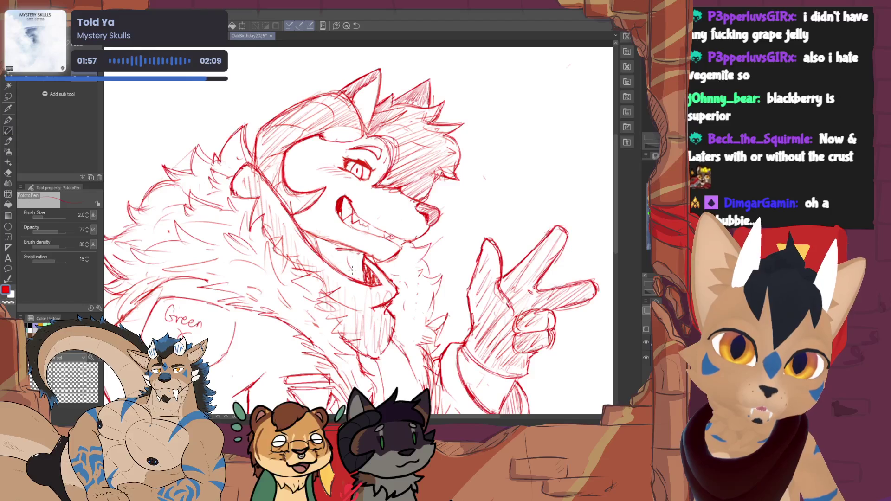
{"action": "key", "text": "e"}
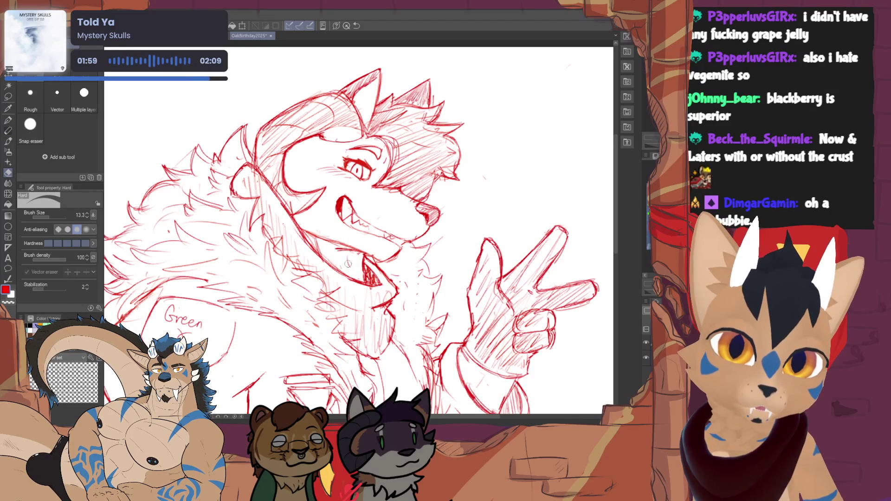
{"action": "key", "text": "p"}
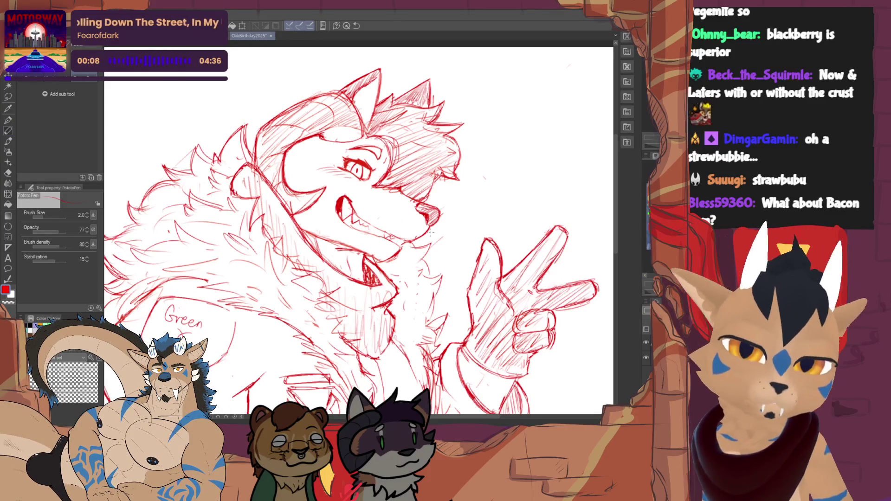
{"action": "scroll", "coordinate": [431, 234], "scroll_direction": "up", "scroll_amount": 3}
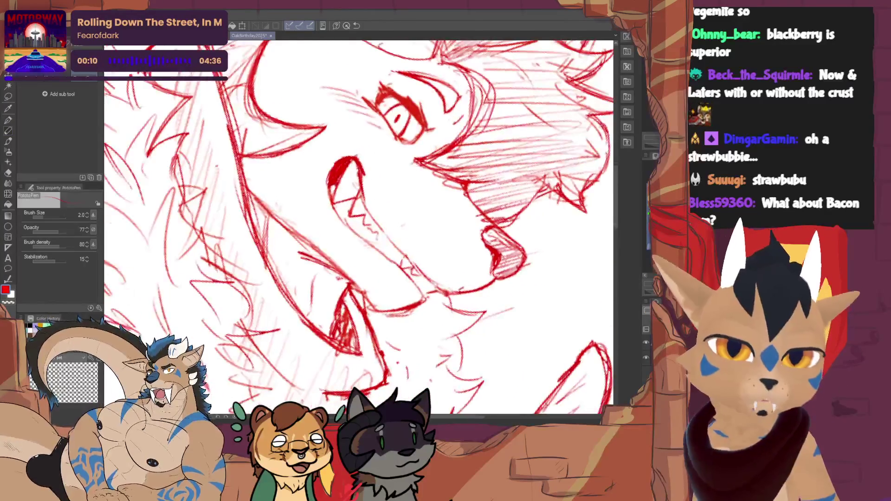
- Refine the wolf's muzzle lines, switching between the Hard eraser and PotatoPen
{"action": "left_click_drag", "start_coordinate": [371, 209], "coordinate": [300, 237]}
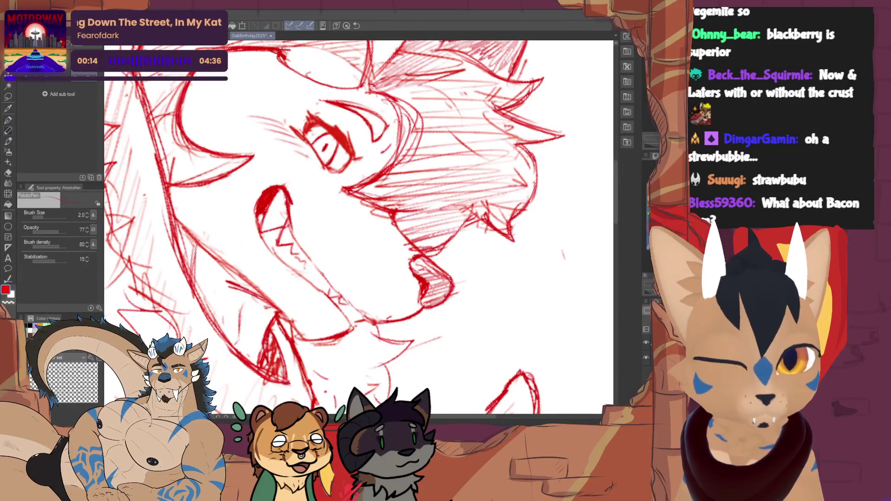
{"action": "key", "text": "e"}
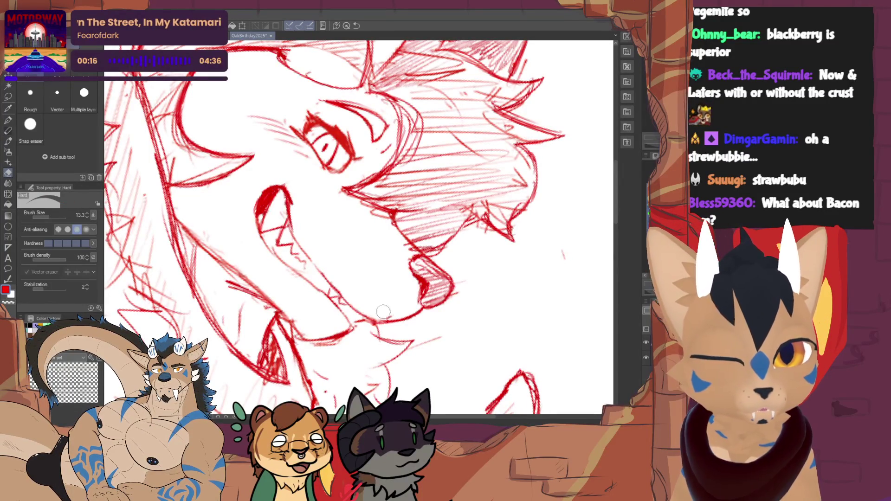
{"action": "key", "text": "p"}
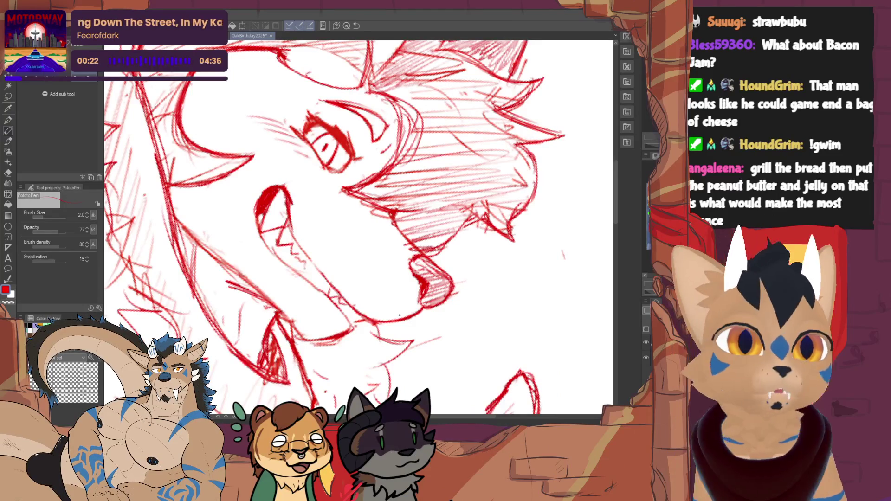
{"action": "scroll", "coordinate": [399, 315], "scroll_direction": "down", "scroll_amount": 5}
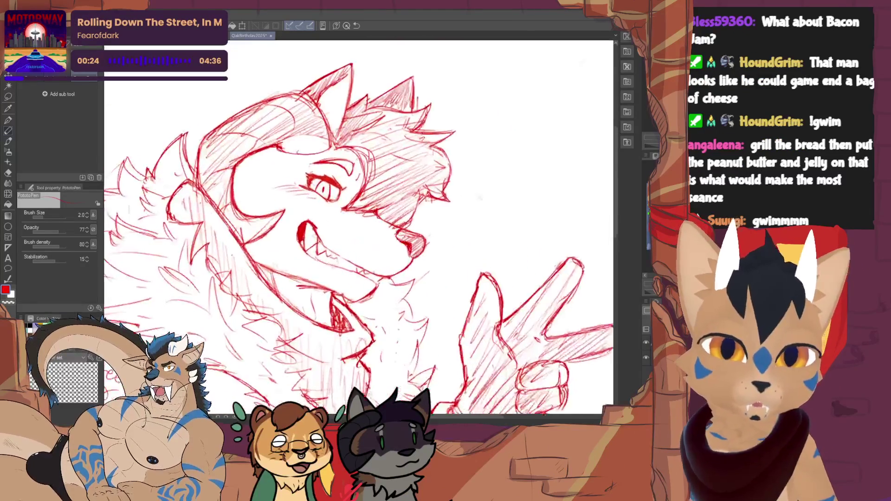
{"action": "scroll", "coordinate": [325, 186], "scroll_direction": "up", "scroll_amount": 1}
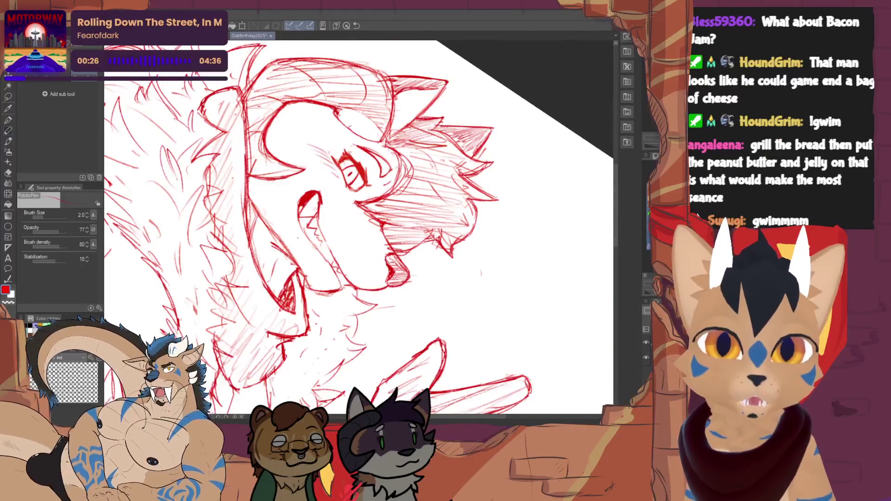
{"action": "key", "text": "e"}
{"action": "key", "text": "p"}
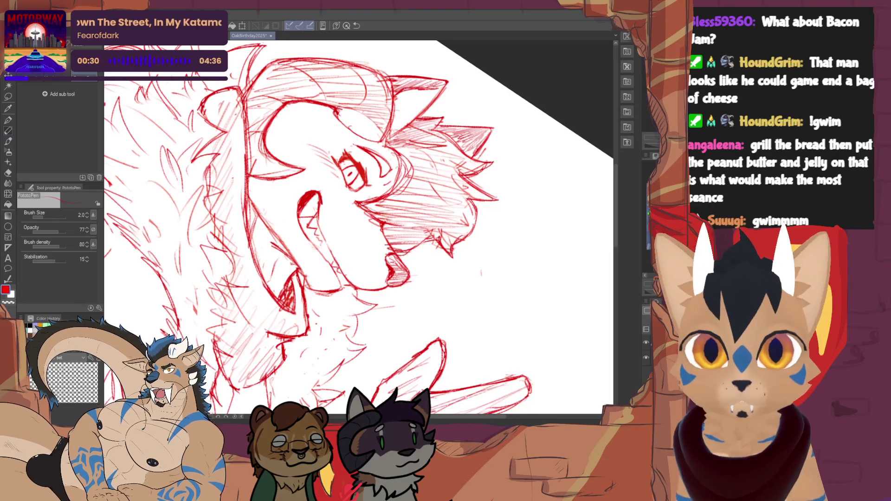
{"action": "key", "text": "e"}
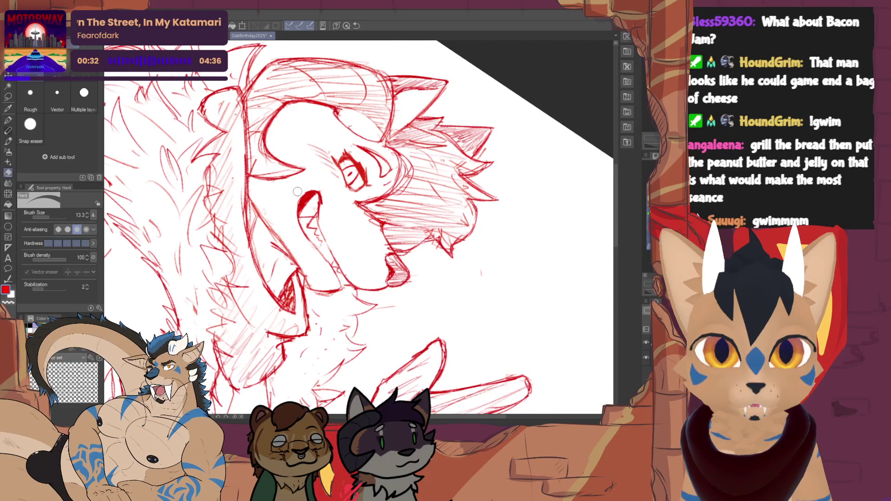
{"action": "key", "text": "p"}
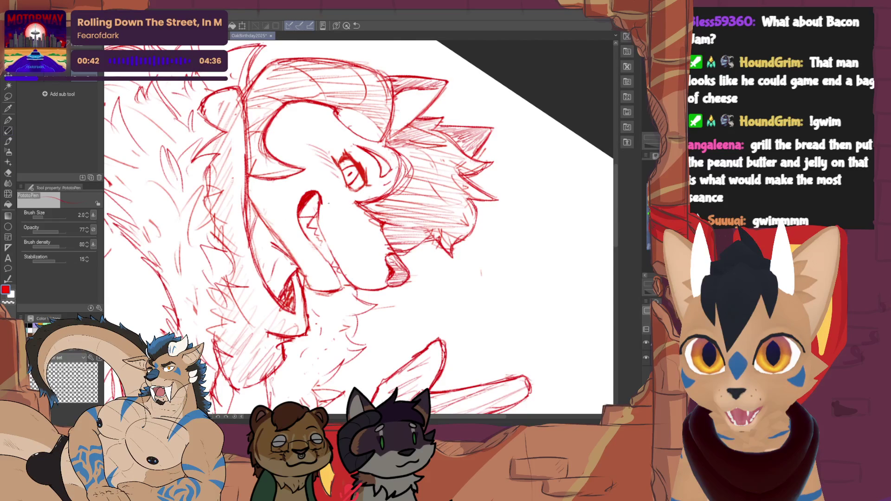
- Reset the canvas rotation upright and keep correcting the face with eraser and pen
{"action": "key", "text": "ctrl+0"}
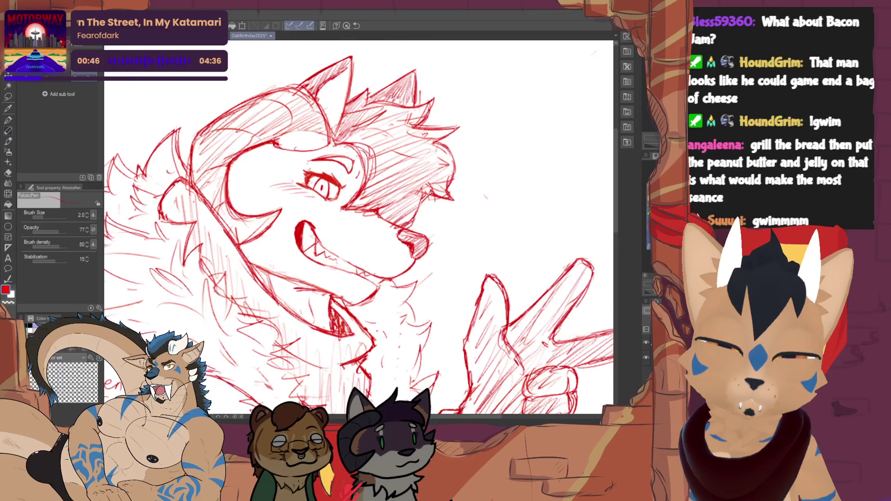
{"action": "key", "text": "e"}
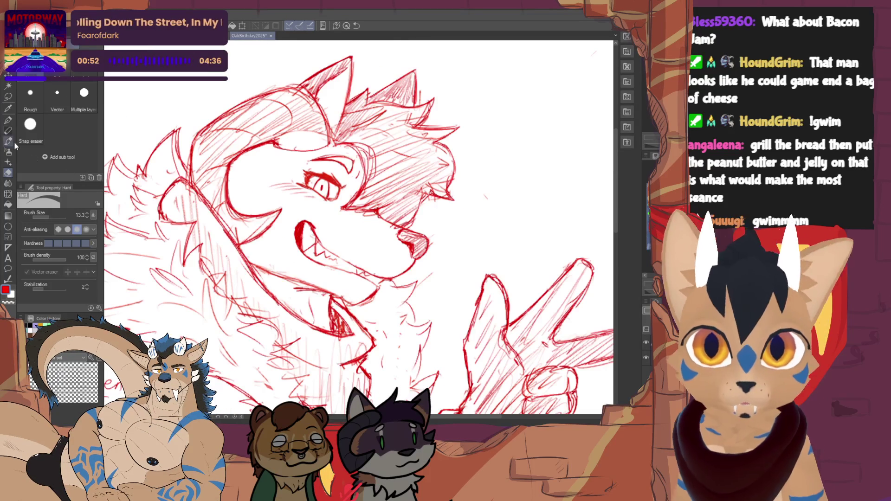
{"action": "key", "text": "p"}
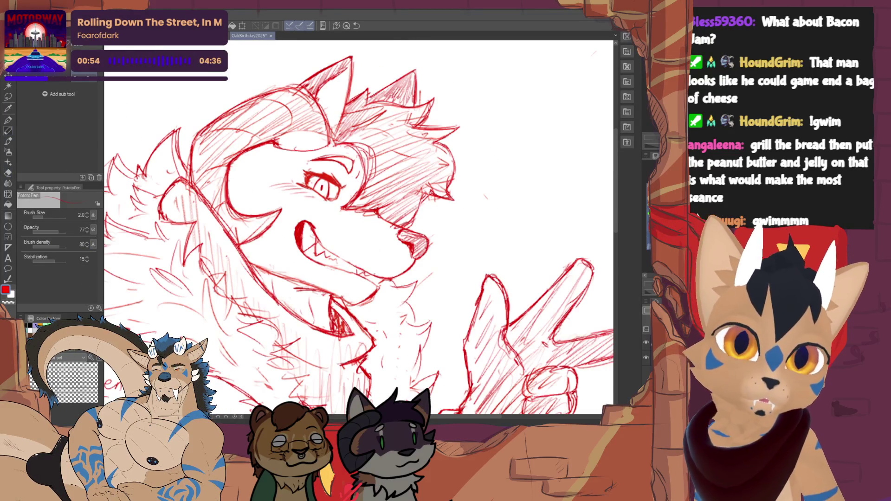
{"action": "scroll", "coordinate": [298, 322], "scroll_direction": "down", "scroll_amount": 5}
{"action": "scroll", "coordinate": [297, 323], "scroll_direction": "up", "scroll_amount": 6}
{"action": "key", "text": "e"}
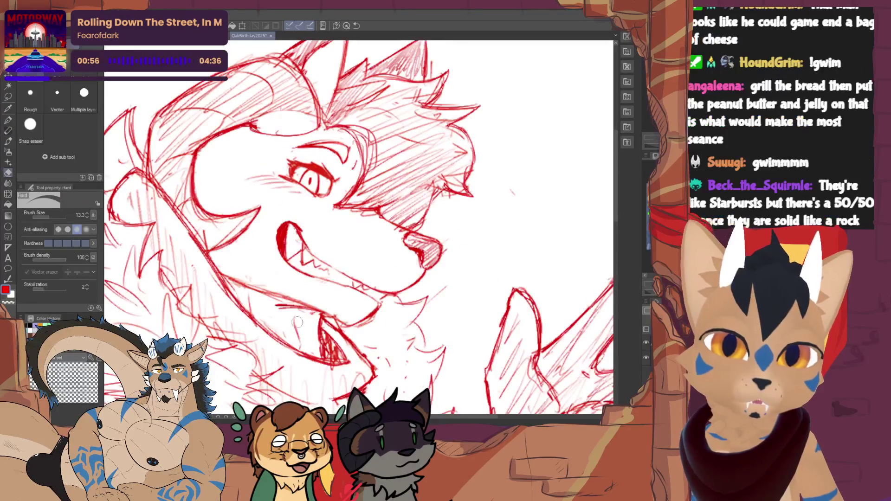
{"action": "key", "text": "p"}
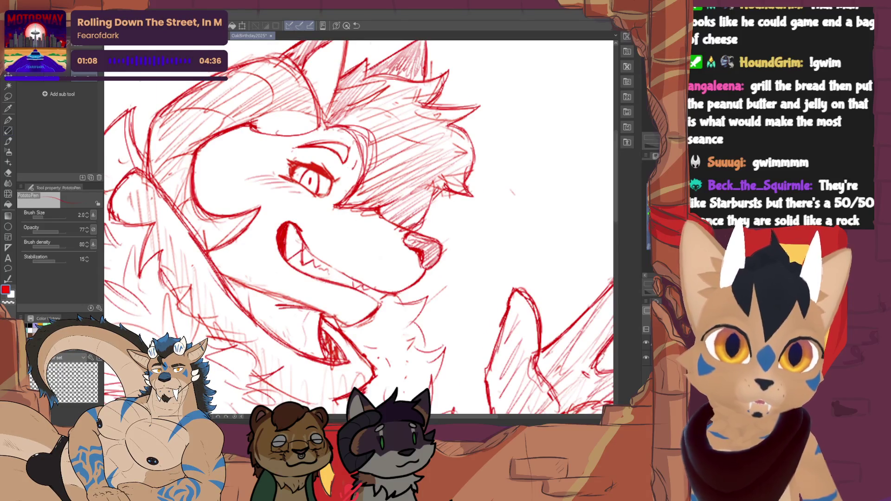
- Tilt the canvas for face fixes, set it upright, and bring the lower face and raised hand into view
{"action": "key", "text": "equal"}
{"action": "key", "text": "equal"}
{"action": "key", "text": "equal"}
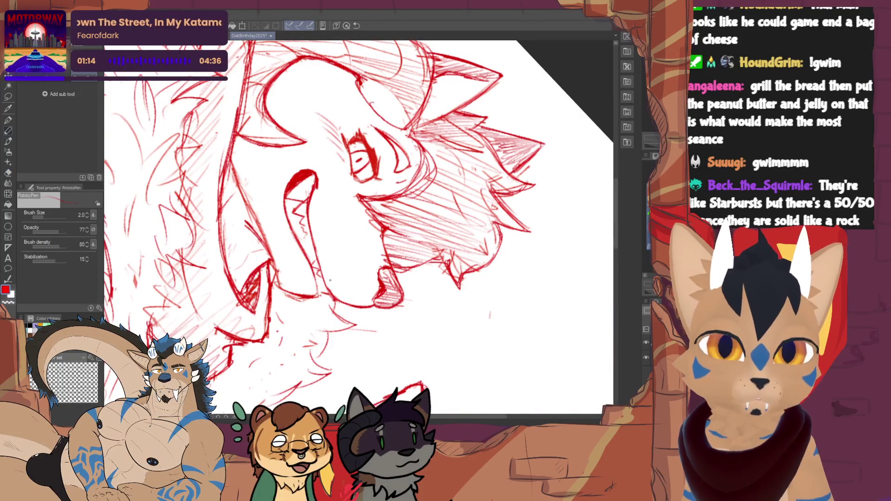
{"action": "key", "text": "e"}
{"action": "key", "text": "p"}
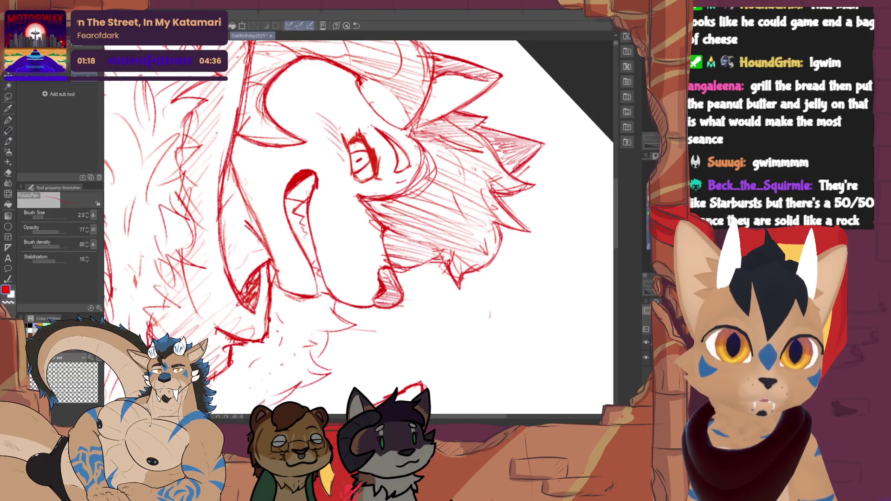
{"action": "key", "text": "ctrl+@"}
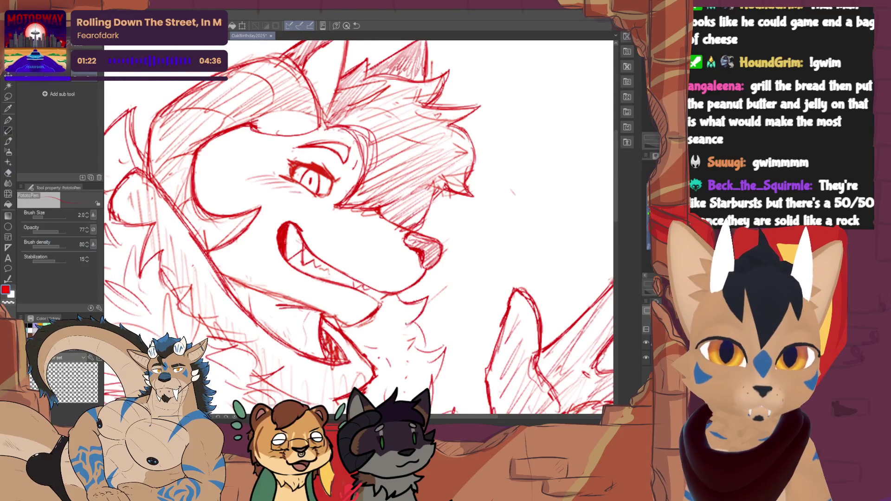
{"action": "left_click_drag", "start_coordinate": [390, 368], "coordinate": [358, 273]}
{"action": "key", "text": "e"}
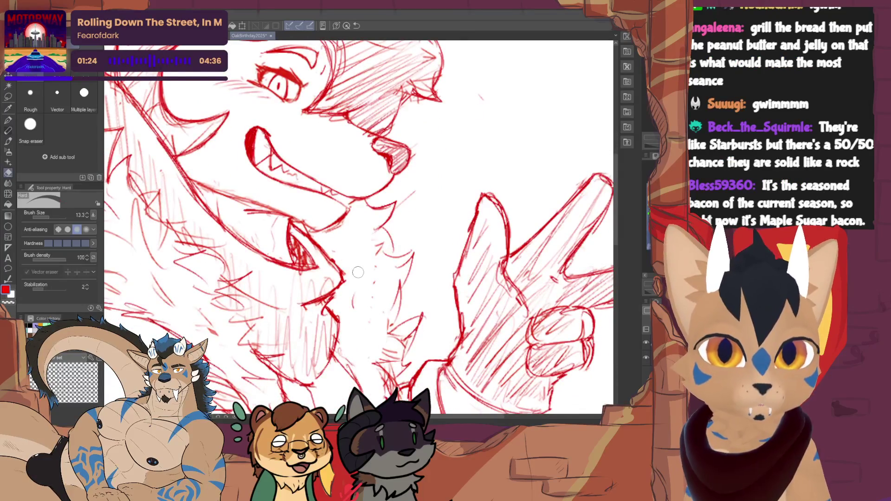
{"action": "key", "text": "p"}
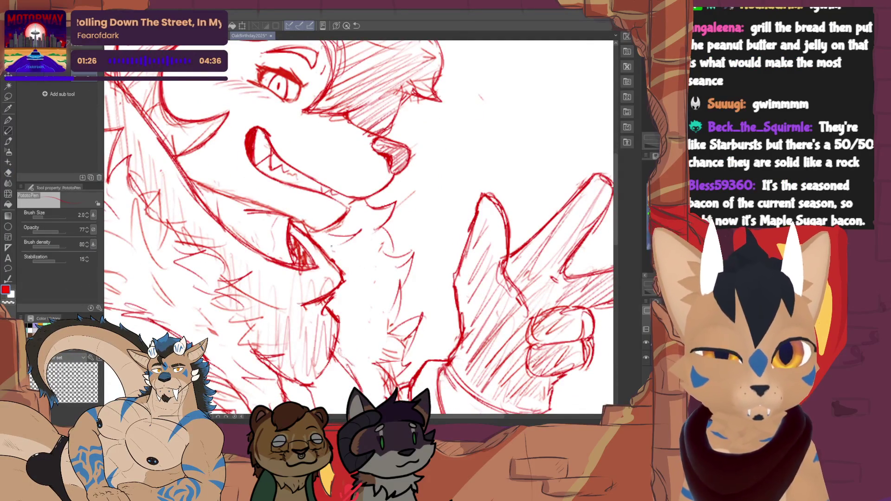
{"action": "scroll", "coordinate": [306, 250], "scroll_direction": "down", "scroll_amount": 5}
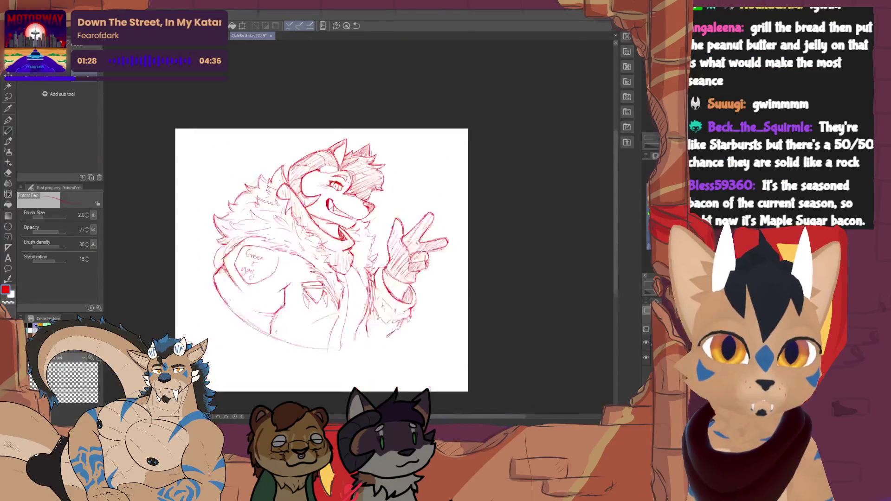
- Zoom in on the wolf's face, check the whole page upright, then return to the eye
{"action": "scroll", "coordinate": [306, 250], "scroll_direction": "up", "scroll_amount": 2}
{"action": "scroll", "coordinate": [307, 251], "scroll_direction": "up", "scroll_amount": 2}
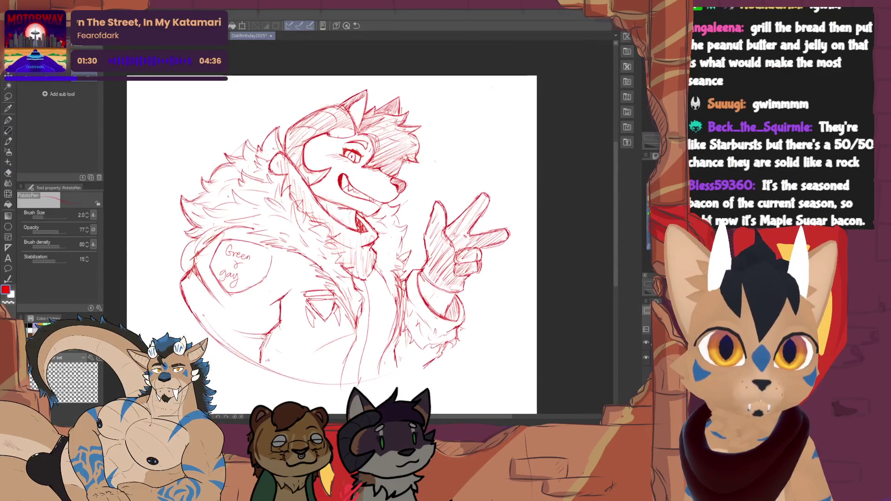
{"action": "scroll", "coordinate": [306, 251], "scroll_direction": "up", "scroll_amount": 5}
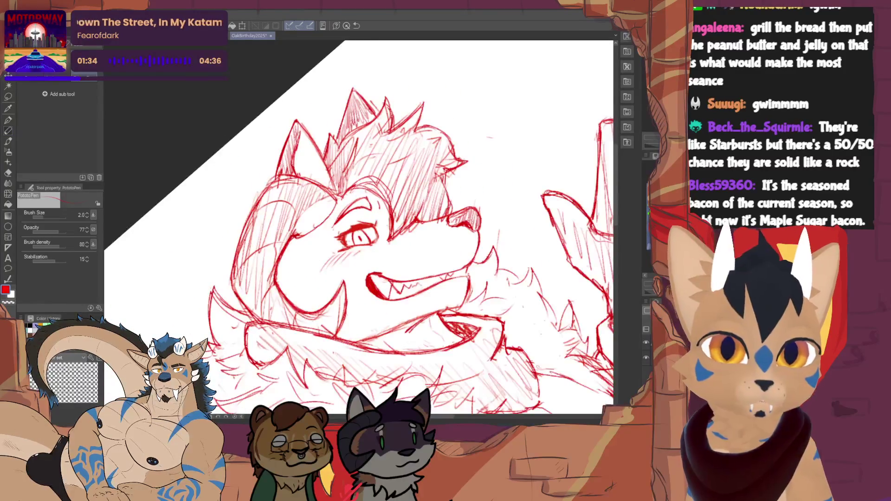
{"action": "key", "text": "e"}
{"action": "key", "text": "p"}
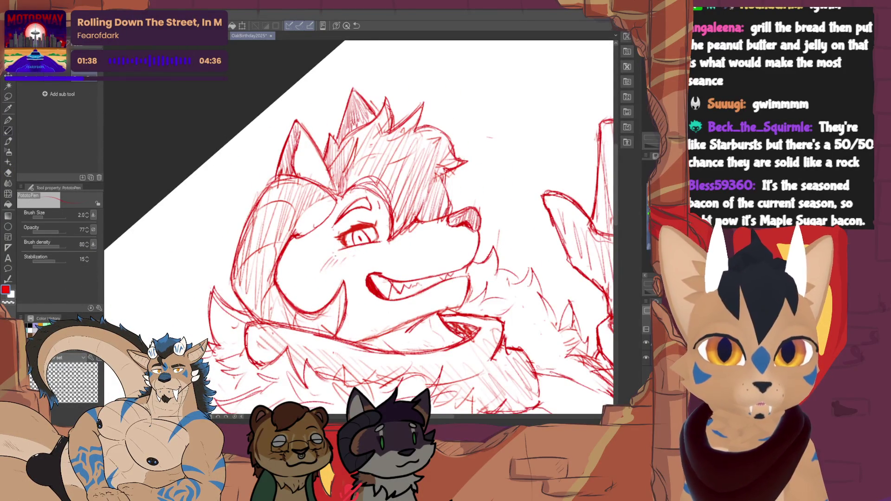
{"action": "key", "text": "e"}
{"action": "key", "text": "p"}
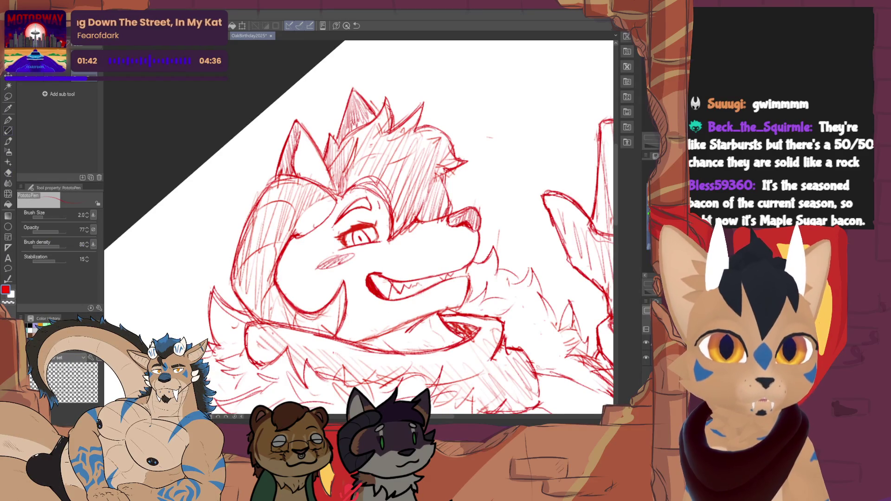
{"action": "key", "text": "ctrl+0"}
{"action": "scroll", "coordinate": [522, 176], "scroll_direction": "up", "scroll_amount": 5}
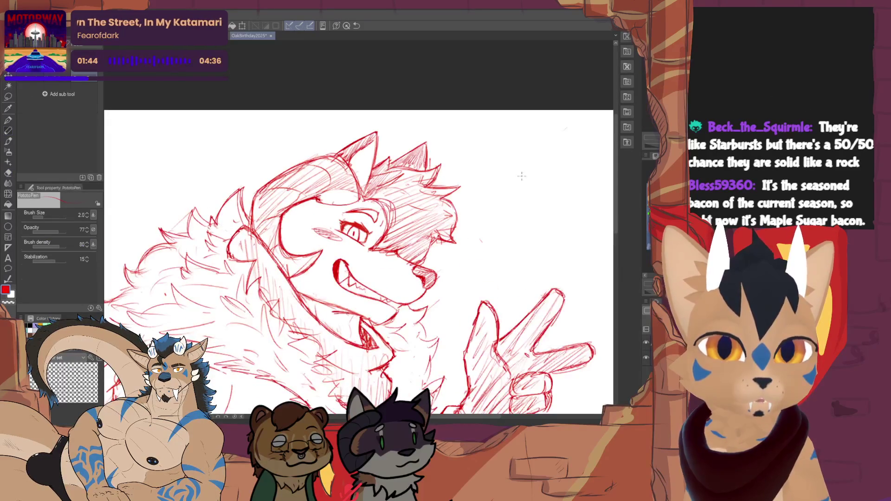
- Erase the pink blush strokes near the wolf's eye with the Hard eraser
{"action": "key", "text": "e"}
{"action": "left_click_drag", "start_coordinate": [317, 230], "coordinate": [326, 237]}
{"action": "key", "text": "p"}
{"action": "key", "text": "e"}
{"action": "key", "text": "p"}
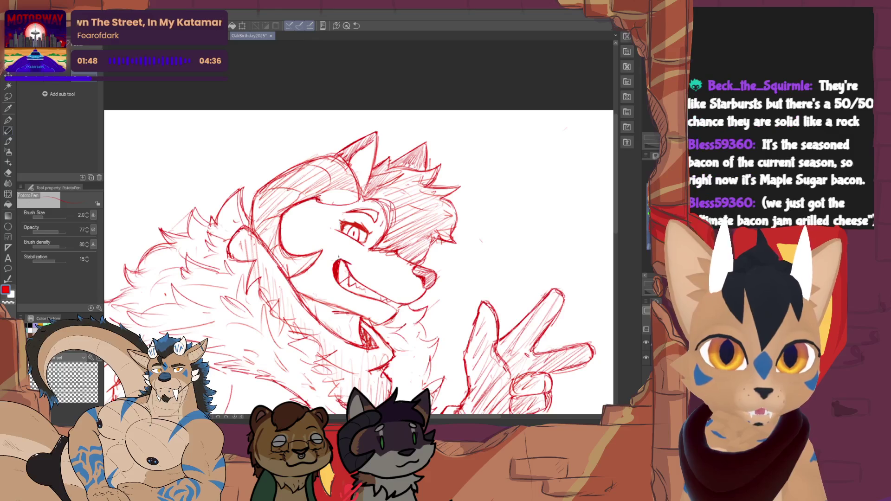
- Erase the old pupil and draw a new pupil circle in the eye with the PotatoPen
{"action": "scroll", "coordinate": [342, 254], "scroll_direction": "down", "scroll_amount": 5}
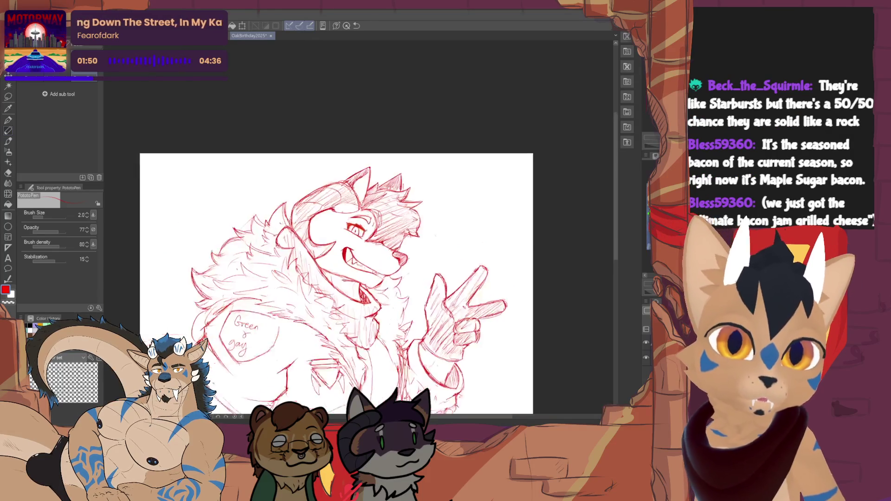
{"action": "scroll", "coordinate": [342, 254], "scroll_direction": "up", "scroll_amount": 5}
{"action": "scroll", "coordinate": [353, 232], "scroll_direction": "up", "scroll_amount": 2}
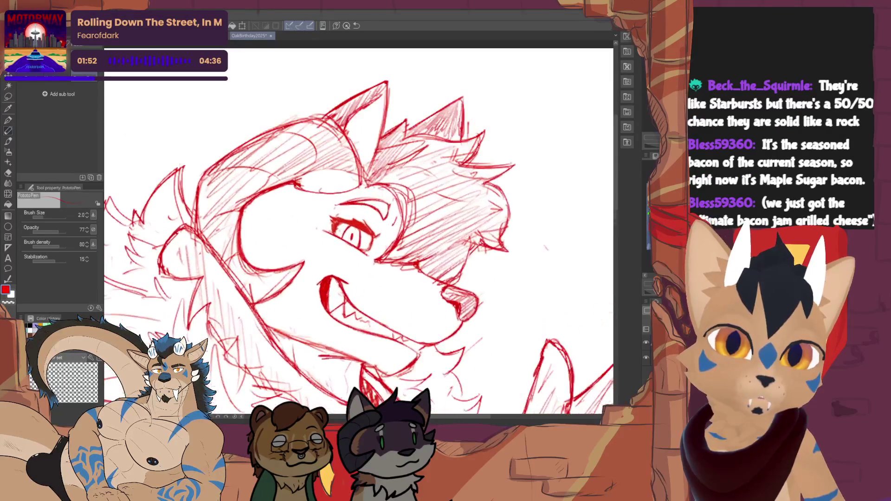
{"action": "key", "text": "e"}
{"action": "left_click_drag", "start_coordinate": [346, 231], "coordinate": [355, 238]}
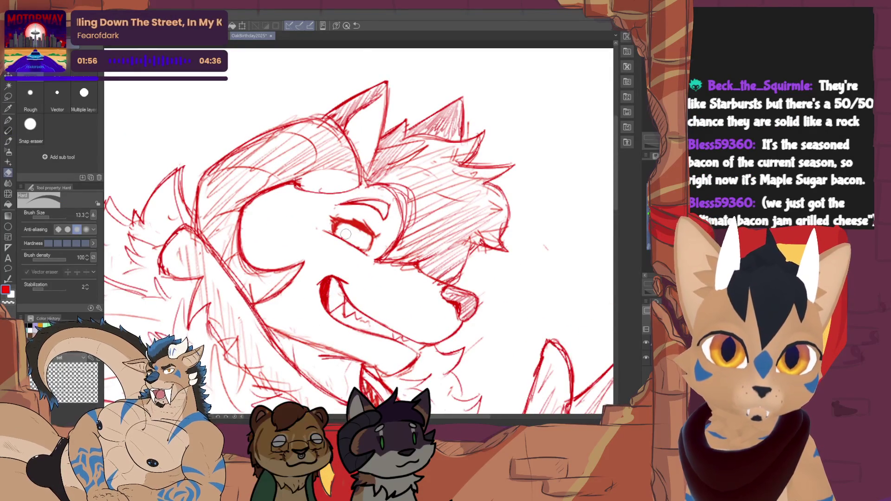
{"action": "key", "text": "p"}
{"action": "left_click_drag", "start_coordinate": [350, 225], "coordinate": [355, 239]}
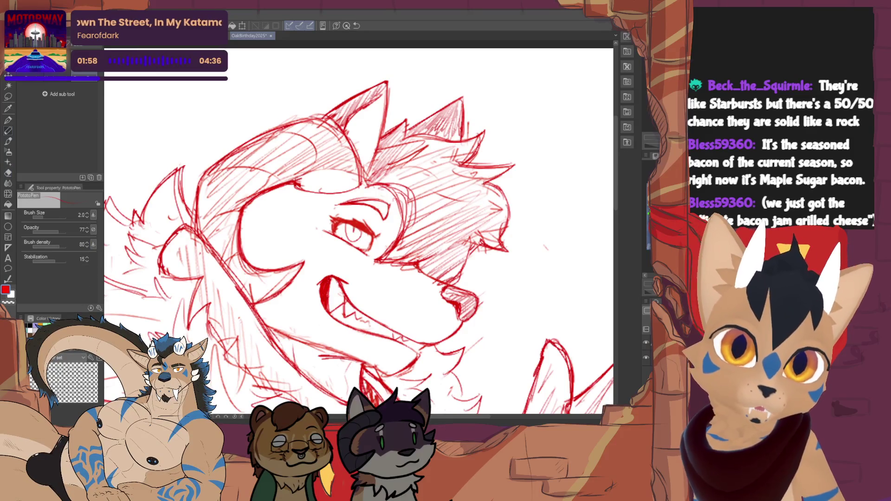
- Zoom out and back in to review the whole character
{"action": "key", "text": "ctrl+minus"}
{"action": "key", "text": "ctrl+minus"}
{"action": "key", "text": "ctrl+minus"}
{"action": "key", "text": "ctrl+plus"}
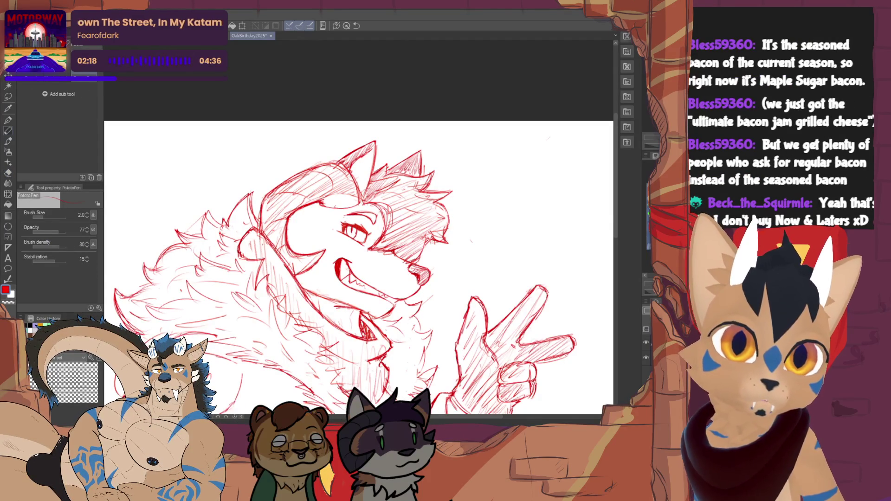
{"action": "scroll", "coordinate": [335, 264], "scroll_direction": "down", "scroll_amount": 5}
{"action": "scroll", "coordinate": [335, 265], "scroll_direction": "up", "scroll_amount": 4}
{"action": "scroll", "coordinate": [272, 267], "scroll_direction": "up", "scroll_amount": 1}
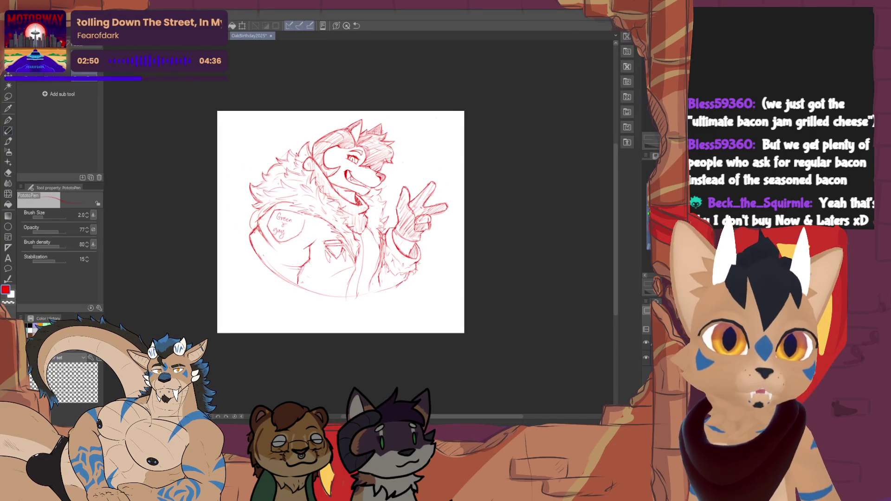
- Try a small star right of the wolf's face, then erase the attempt
{"action": "scroll", "coordinate": [390, 182], "scroll_direction": "up", "scroll_amount": 4}
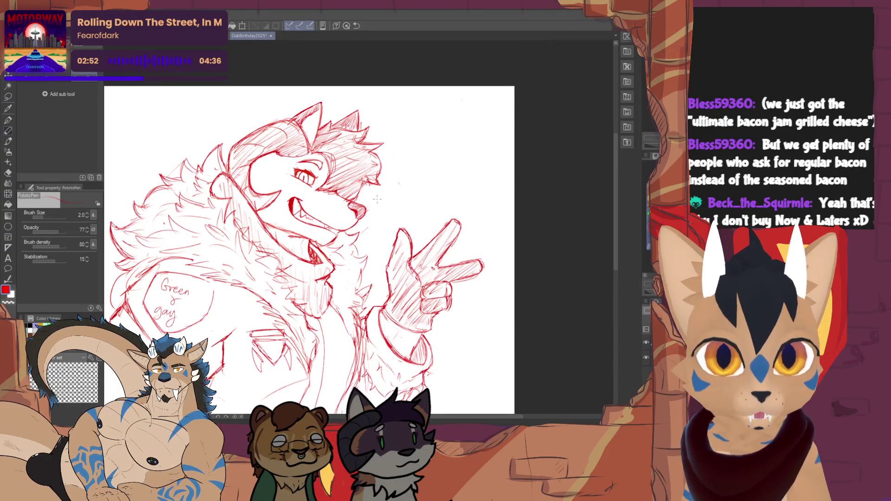
{"action": "left_click_drag", "start_coordinate": [397, 186], "coordinate": [400, 187]}
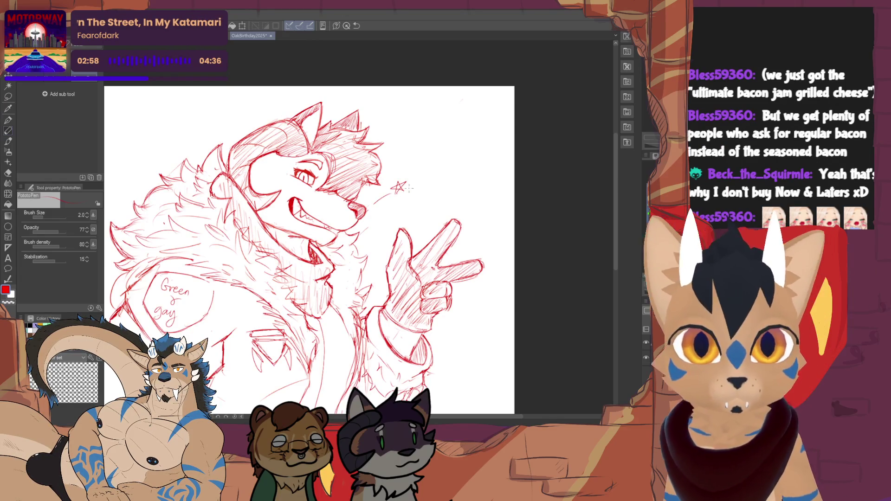
{"action": "key", "text": "e"}
{"action": "left_click_drag", "start_coordinate": [398, 186], "coordinate": [384, 191]}
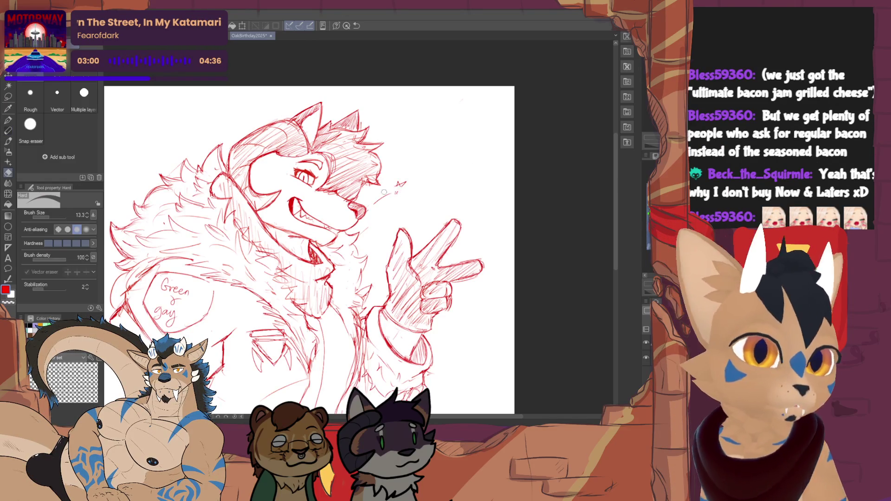
{"action": "key", "text": "p"}
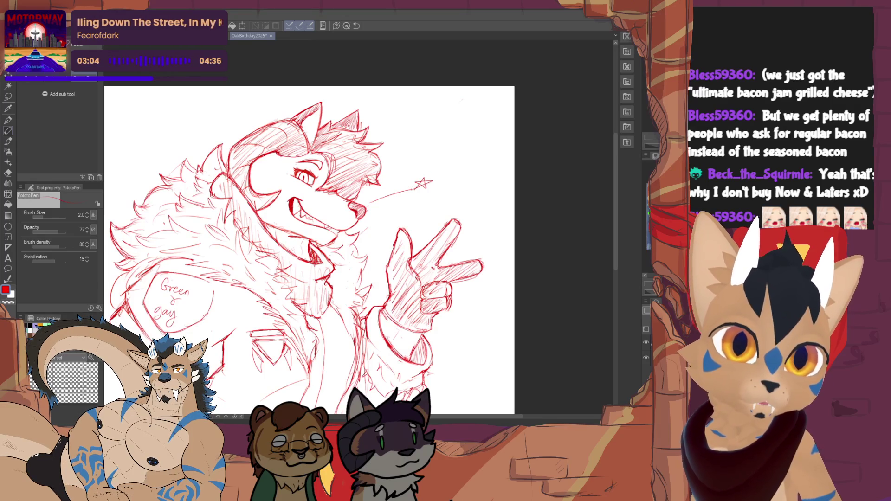
{"action": "scroll", "coordinate": [412, 187], "scroll_direction": "down", "scroll_amount": 1}
{"action": "key", "text": "e"}
{"action": "left_click_drag", "start_coordinate": [417, 172], "coordinate": [404, 172]}
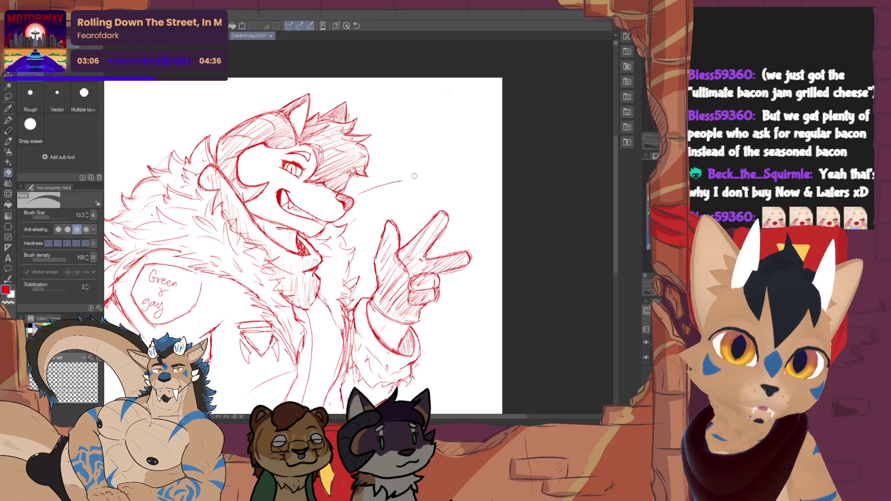
{"action": "key", "text": "p"}
- Draw a sparkle star beside the snout and trim the left part of its trailing line
{"action": "left_click_drag", "start_coordinate": [409, 177], "coordinate": [411, 180]}
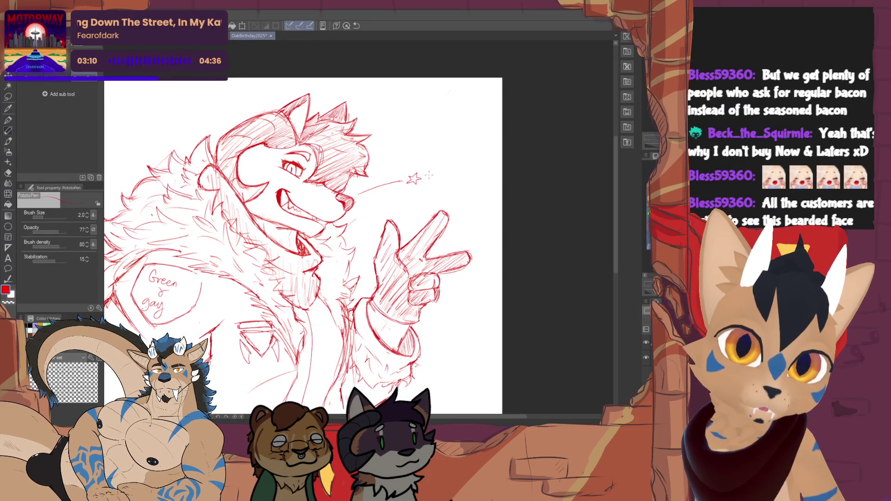
{"action": "scroll", "coordinate": [352, 215], "scroll_direction": "down", "scroll_amount": 4}
{"action": "scroll", "coordinate": [351, 214], "scroll_direction": "up", "scroll_amount": 3}
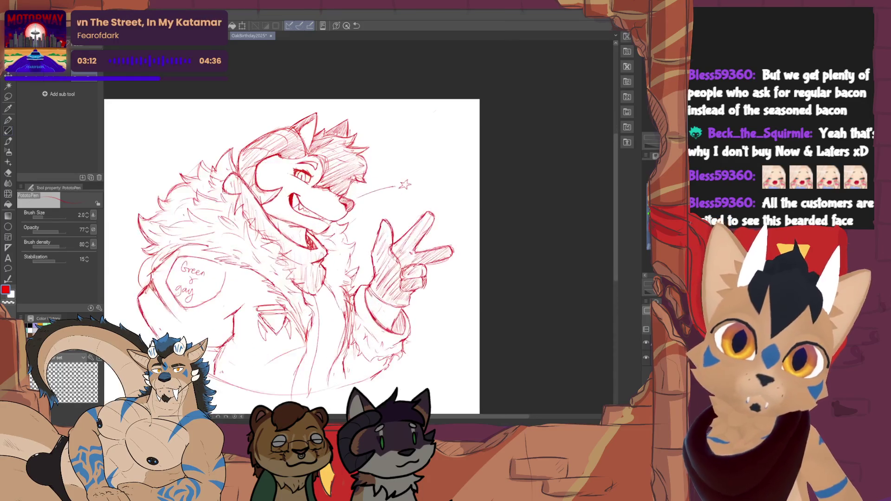
{"action": "key", "text": "e"}
{"action": "left_click_drag", "start_coordinate": [358, 191], "coordinate": [384, 189]}
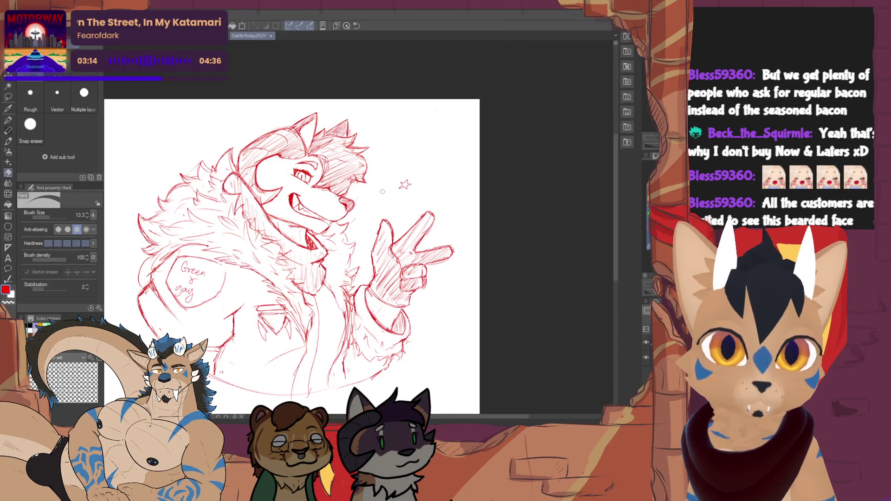
{"action": "key", "text": "p"}
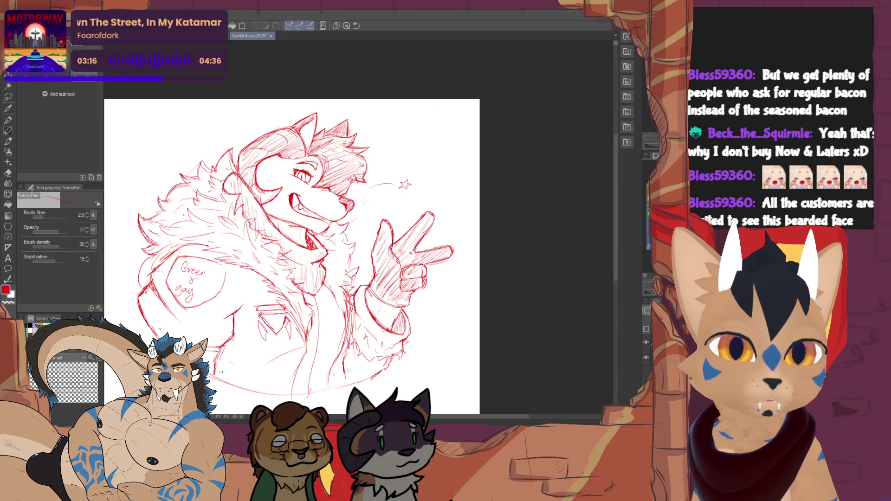
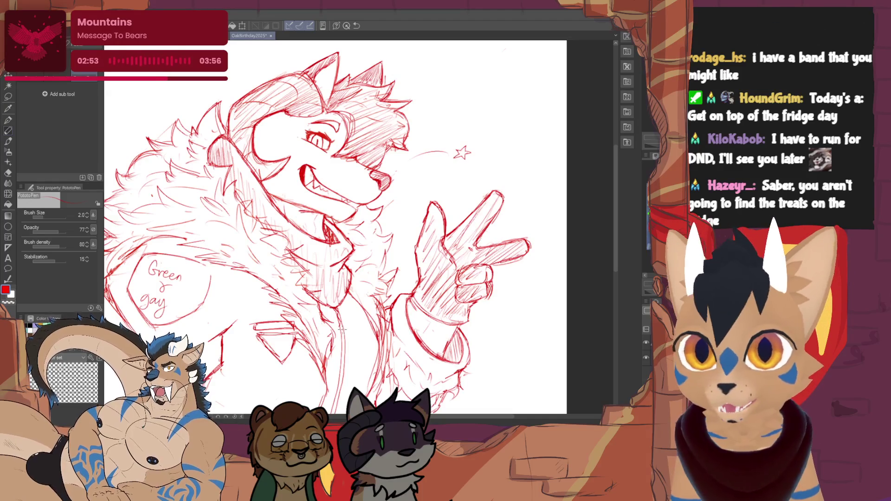
- Pan the canvas to show the lower jacket and the bottom of the circular frame
{"action": "left_click_drag", "start_coordinate": [548, 154], "coordinate": [560, 86]}
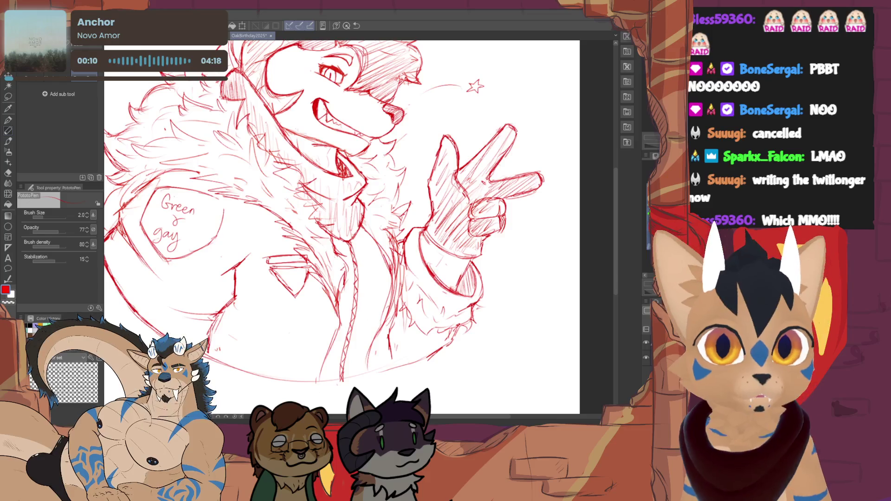
{"action": "scroll", "coordinate": [342, 227], "scroll_direction": "up", "scroll_amount": 3}
{"action": "key", "text": "e"}
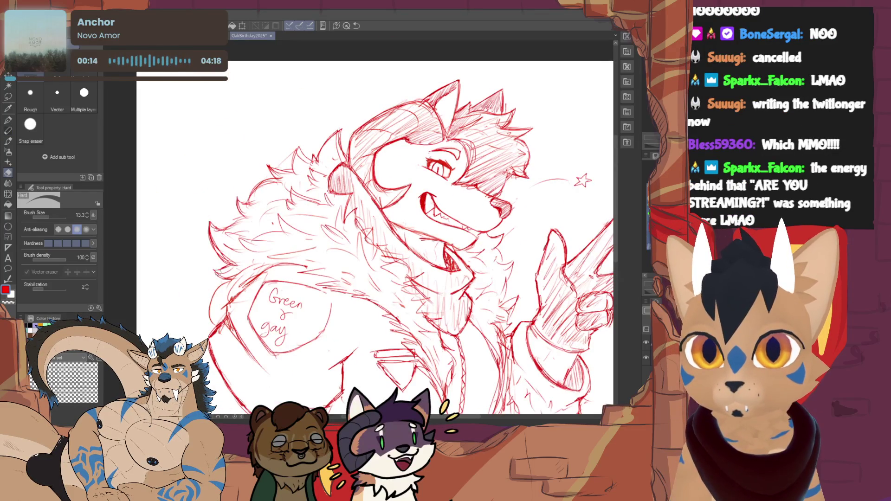
{"action": "key", "text": "p"}
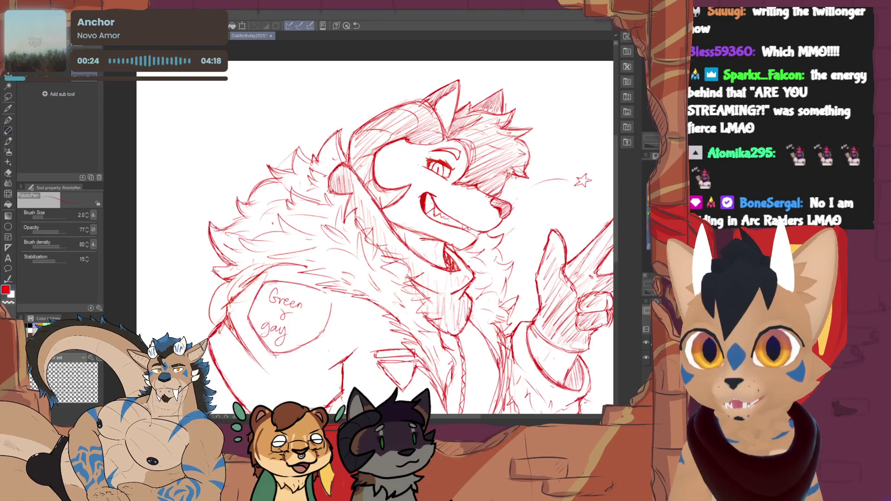
{"action": "key", "text": "e"}
{"action": "key", "text": "p"}
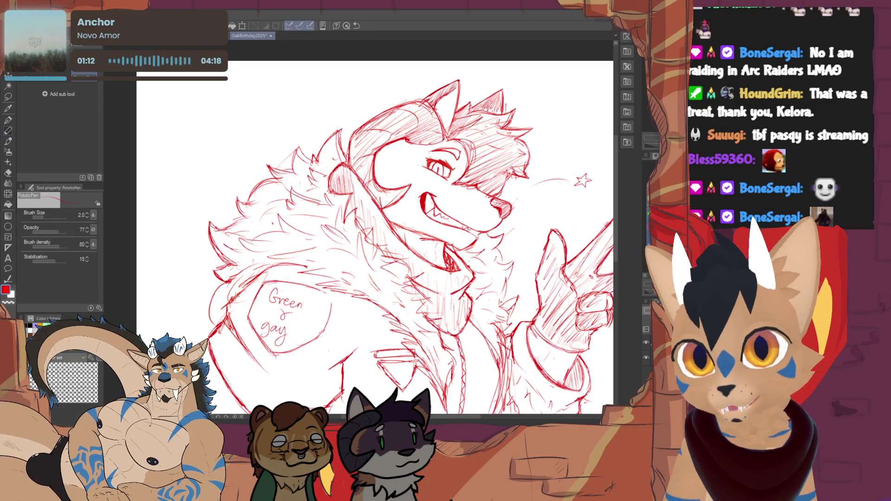
{"action": "left_click_drag", "start_coordinate": [371, 232], "coordinate": [344, 241]}
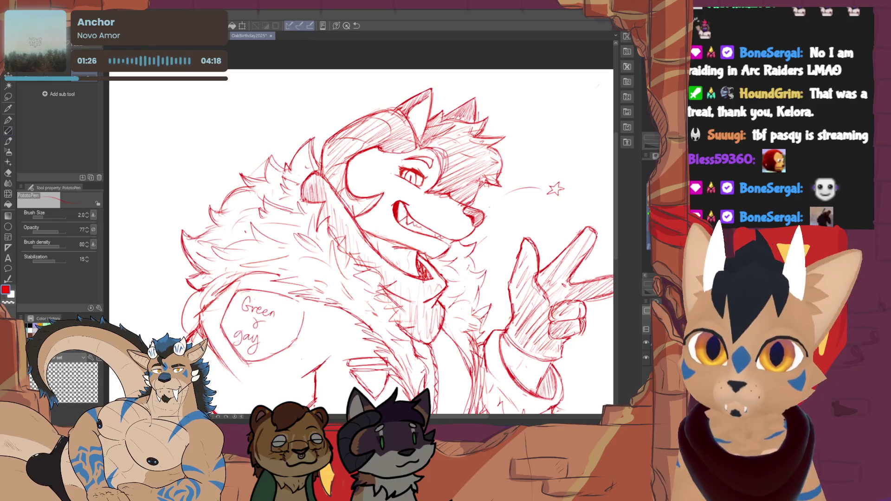
- Erase stray lines on the lower front of the wolf's jacket with the Hard eraser
{"action": "key", "text": "e"}
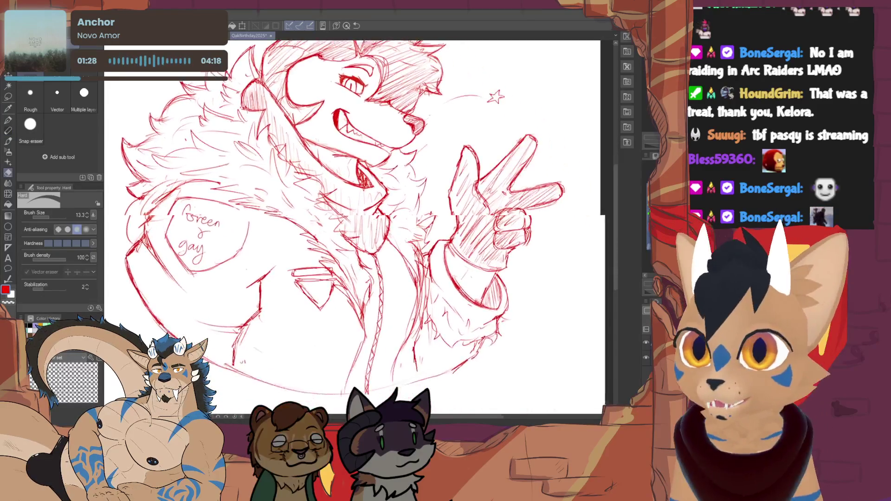
{"action": "key", "text": "p"}
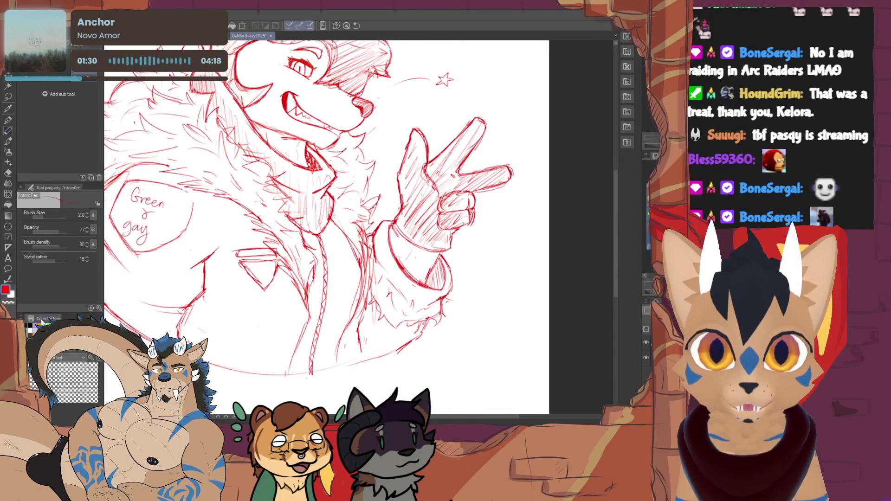
{"action": "key", "text": "e"}
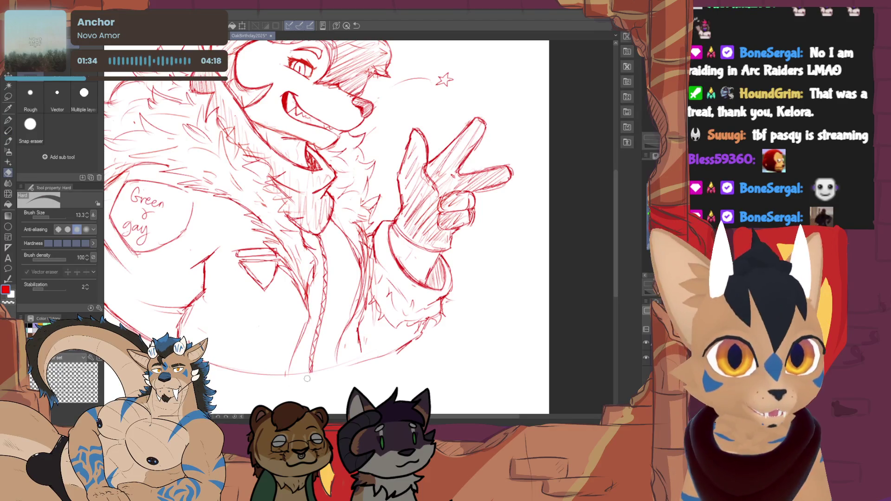
{"action": "key", "text": "p"}
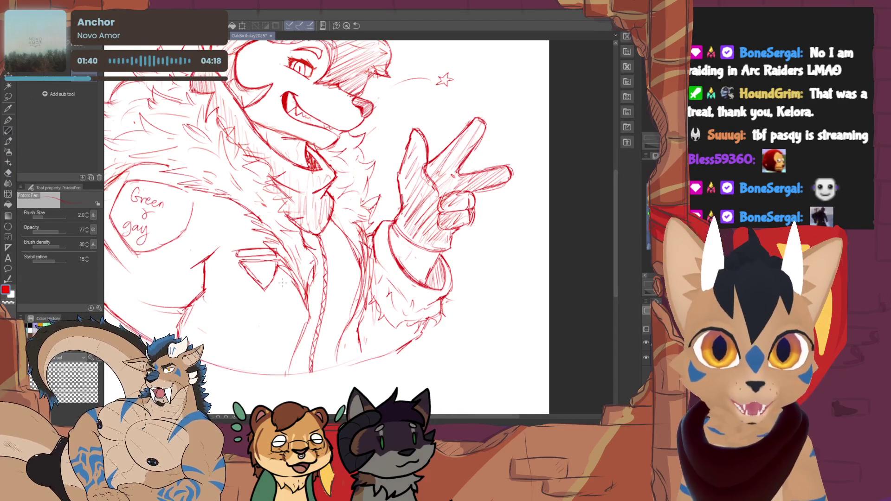
{"action": "key", "text": "e"}
{"action": "left_click_drag", "start_coordinate": [304, 325], "coordinate": [296, 364]}
{"action": "key", "text": "p"}
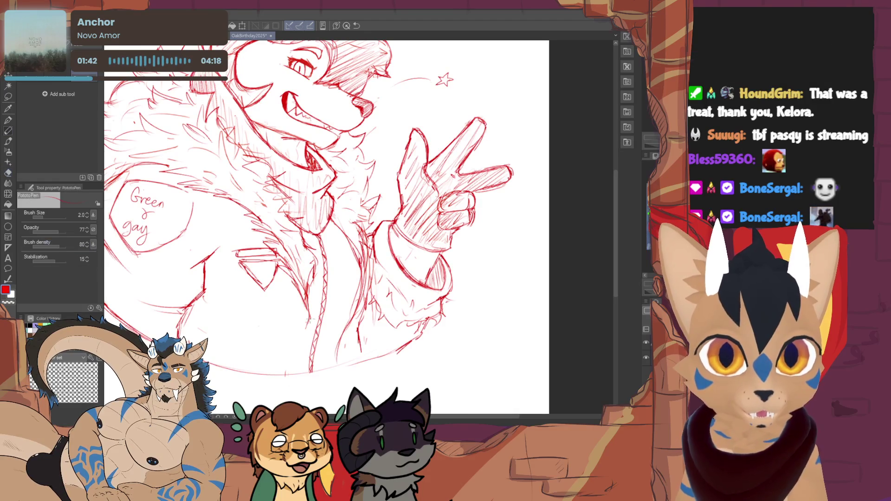
- Erase more lines on the lower jacket, then return to the PototoPen to redraw them
{"action": "key", "text": "e"}
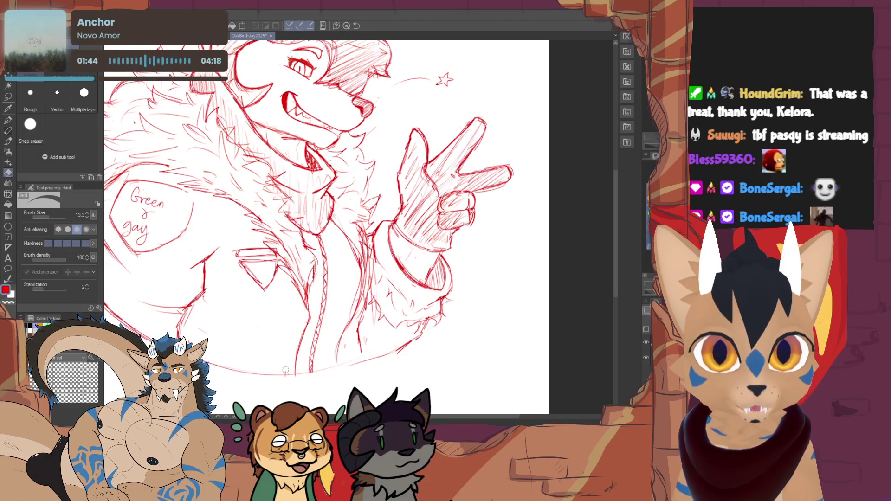
{"action": "key", "text": "p"}
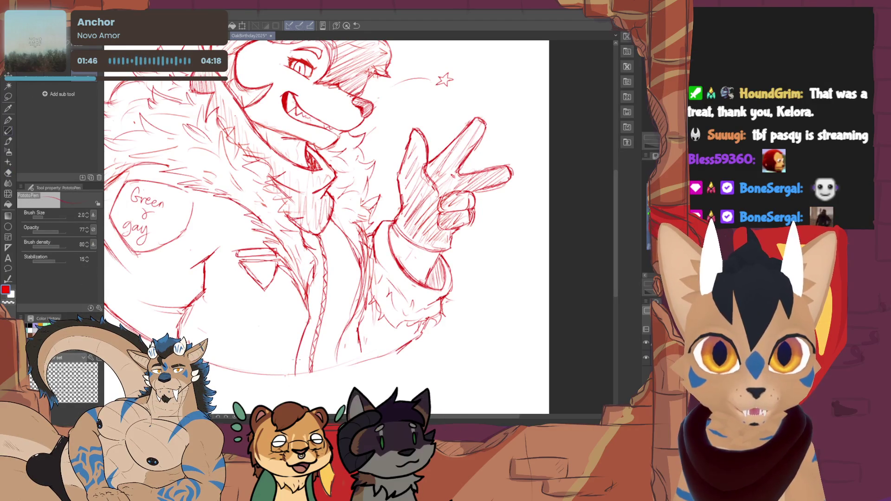
{"action": "key", "text": "e"}
{"action": "mouse_move", "coordinate": [339, 357]}
{"action": "left_mouse_down"}
{"action": "mouse_move", "coordinate": [348, 323]}
{"action": "mouse_move", "coordinate": [342, 360]}
{"action": "left_mouse_up"}
{"action": "key", "text": "p"}
{"action": "key", "text": "e"}
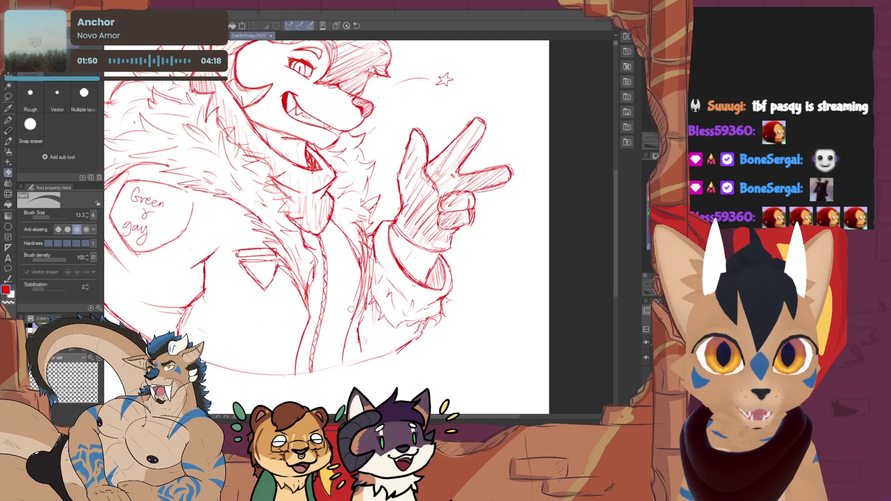
{"action": "key", "text": "p"}
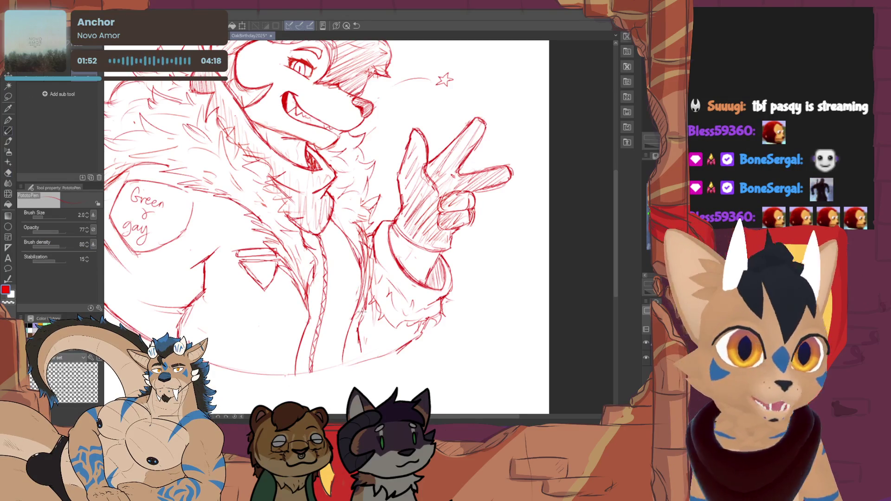
{"action": "left_click_drag", "start_coordinate": [363, 311], "coordinate": [357, 327]}
{"action": "key", "text": "e"}
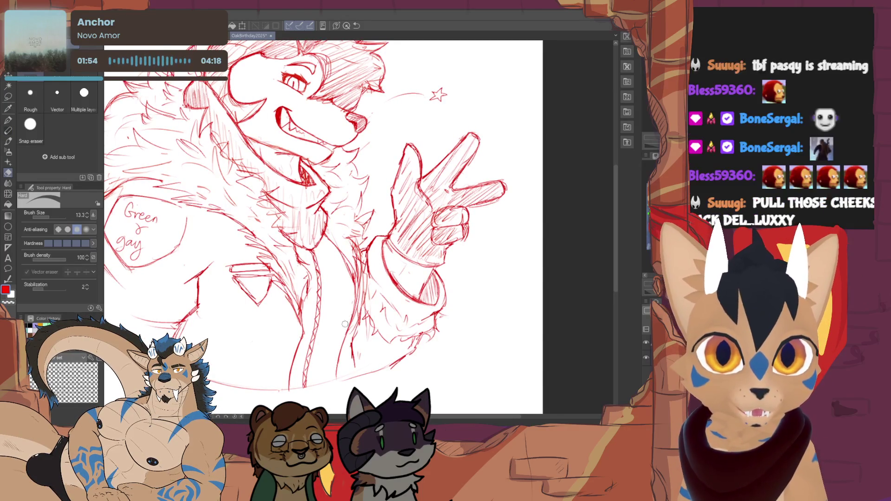
{"action": "key", "text": "p"}
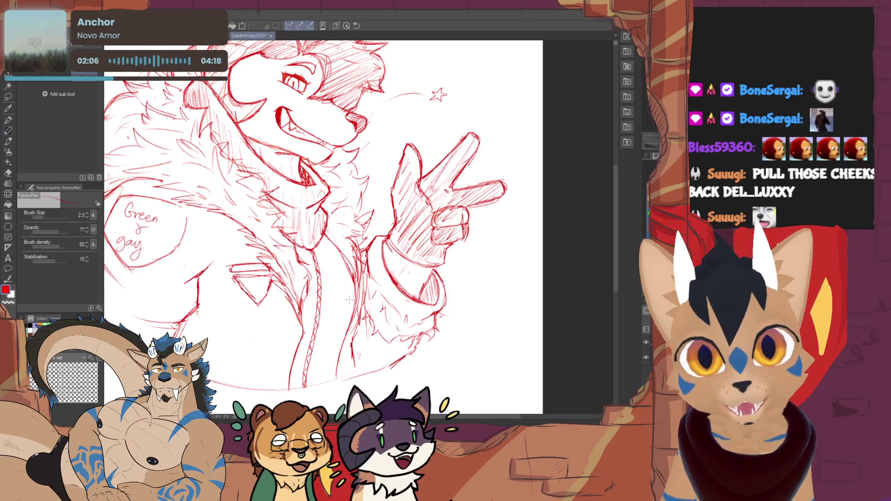
{"action": "key", "text": "e"}
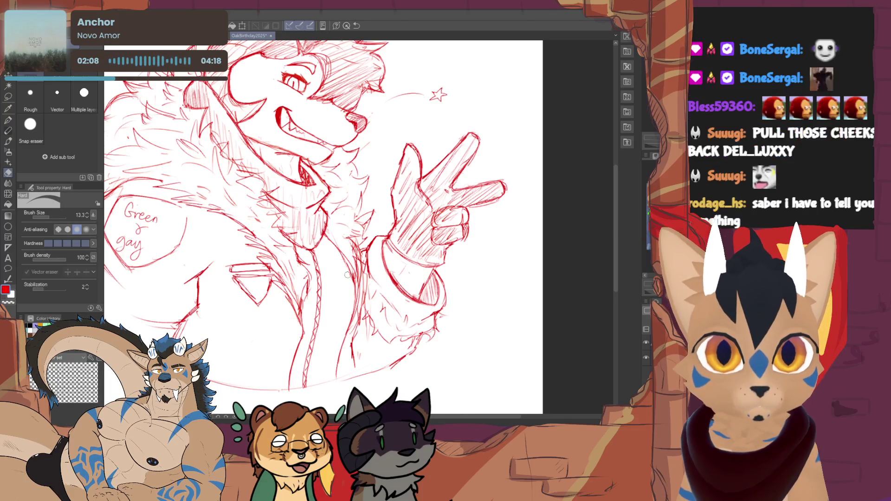
{"action": "key", "text": "p"}
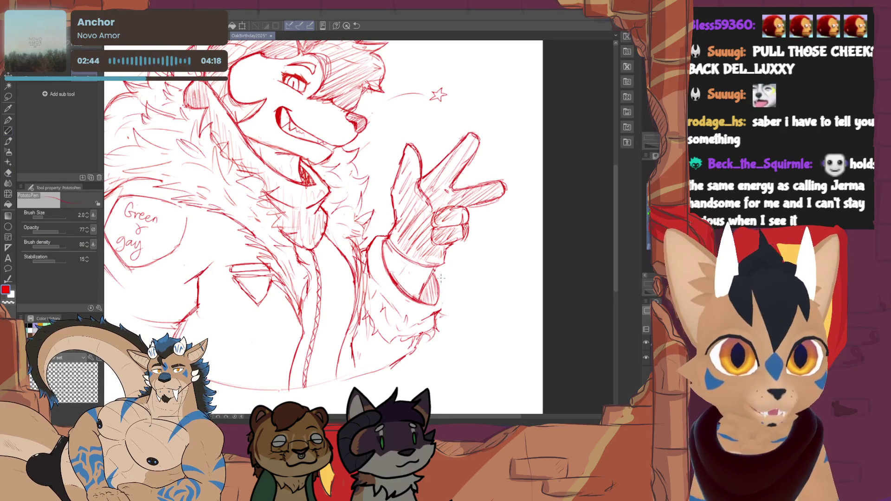
- Draw short red hatching strokes on the sleeve cuff below the peace-sign hand
{"action": "left_click_drag", "start_coordinate": [439, 270], "coordinate": [448, 293]}
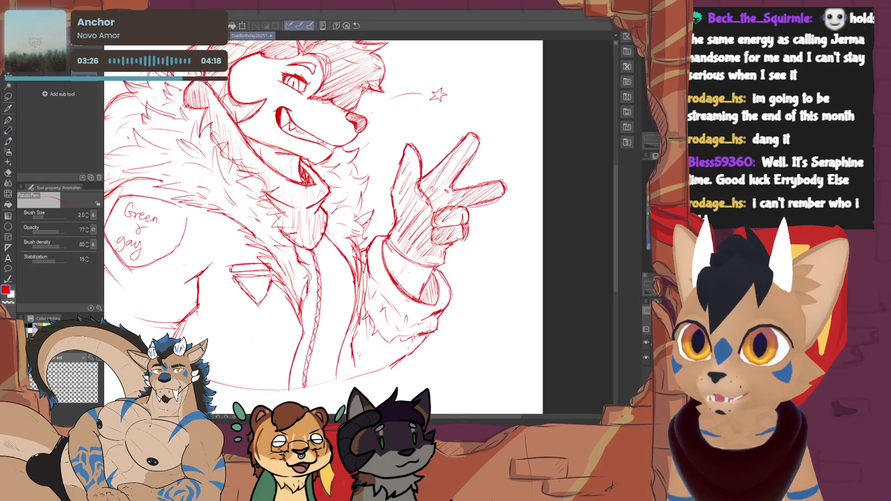
- Erase marks along the hand's lower edge and draw a new lower outline stroke near the hand
{"action": "key", "text": "e"}
{"action": "mouse_move", "coordinate": [407, 352]}
{"action": "left_mouse_down"}
{"action": "mouse_move", "coordinate": [390, 365]}
{"action": "mouse_move", "coordinate": [415, 350]}
{"action": "mouse_move", "coordinate": [335, 382]}
{"action": "mouse_move", "coordinate": [411, 354]}
{"action": "mouse_move", "coordinate": [357, 374]}
{"action": "mouse_move", "coordinate": [401, 345]}
{"action": "left_mouse_up"}
{"action": "key", "text": "p"}
{"action": "key", "text": "e"}
{"action": "key", "text": "p"}
{"action": "key", "text": "e"}
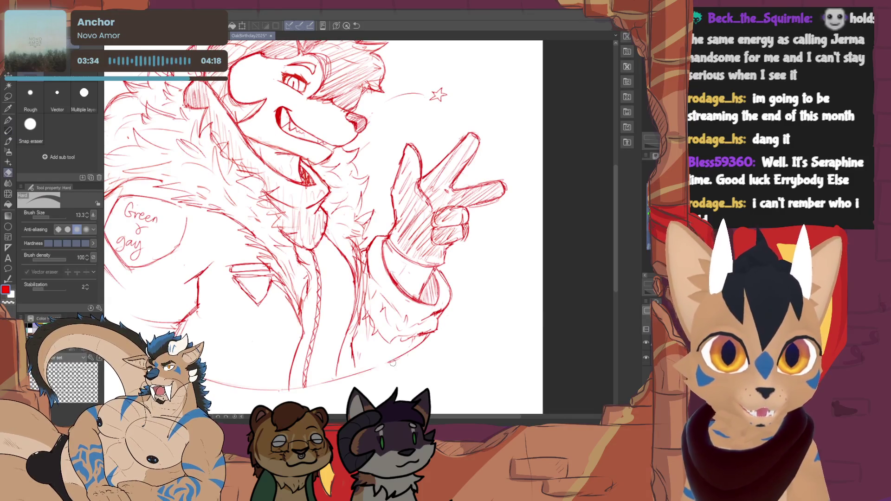
{"action": "key", "text": "p"}
{"action": "left_click_drag", "start_coordinate": [353, 376], "coordinate": [423, 335]}
{"action": "scroll", "coordinate": [325, 227], "scroll_direction": "up", "scroll_amount": 3}
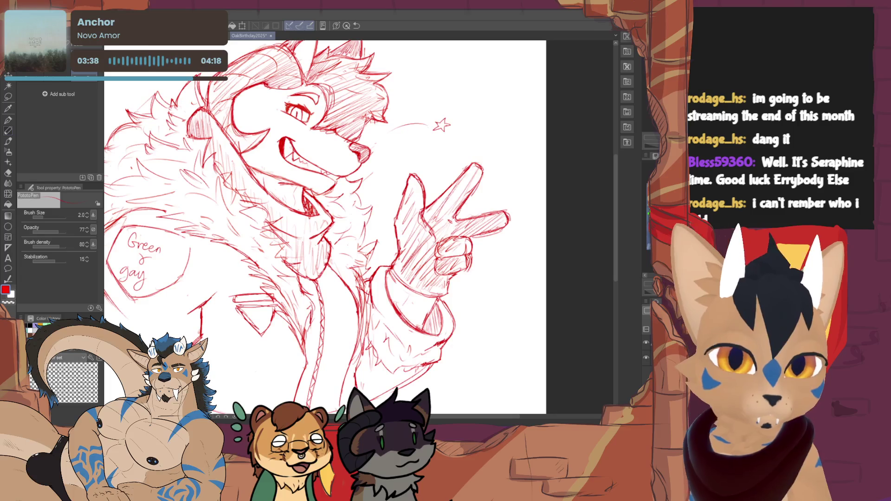
- Add red hatching to the jacket sleeve cuff beside the peace-sign hand, then rotate the canvas upright
{"action": "key", "text": "e"}
{"action": "key", "text": "p"}
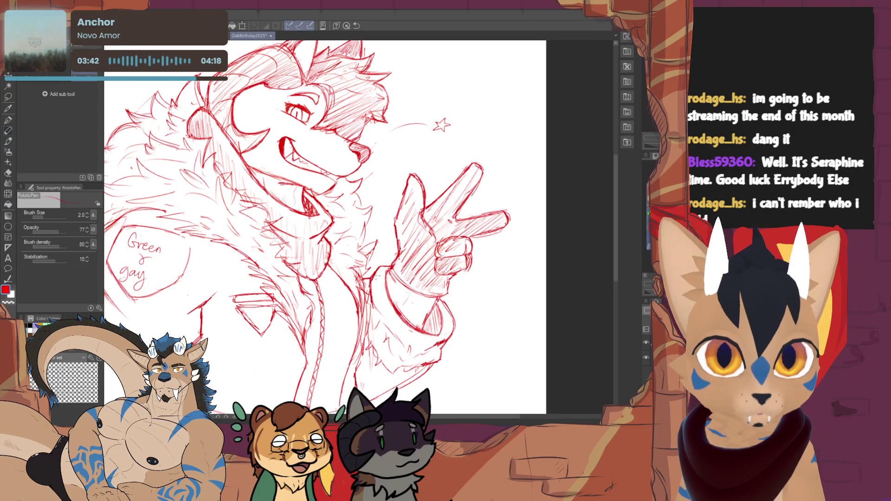
{"action": "key", "text": "e"}
{"action": "key", "text": "p"}
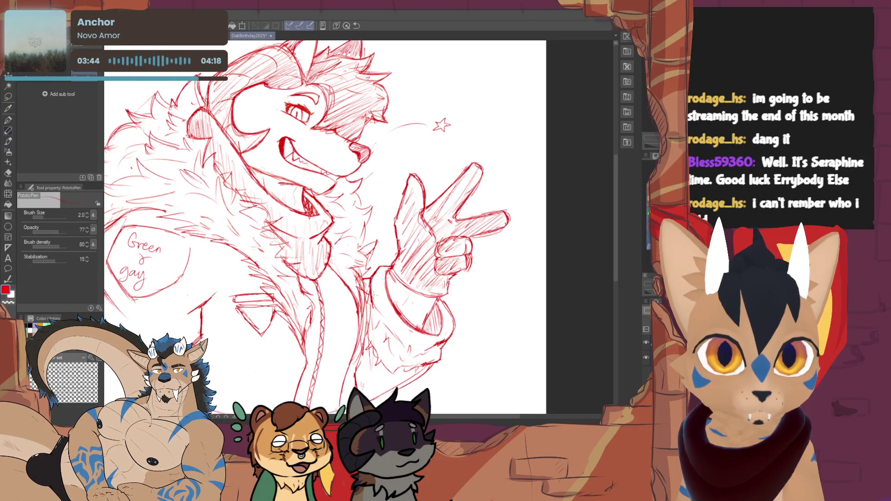
{"action": "key", "text": "e"}
{"action": "key", "text": "p"}
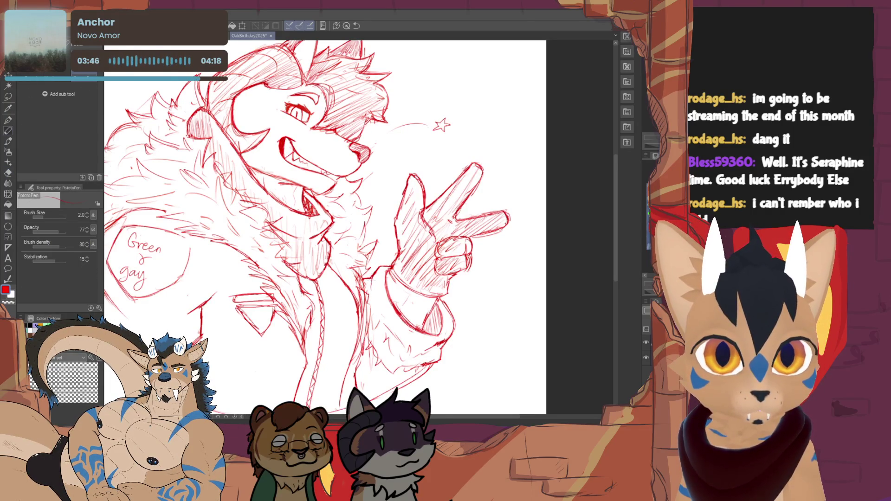
{"action": "key", "text": "e"}
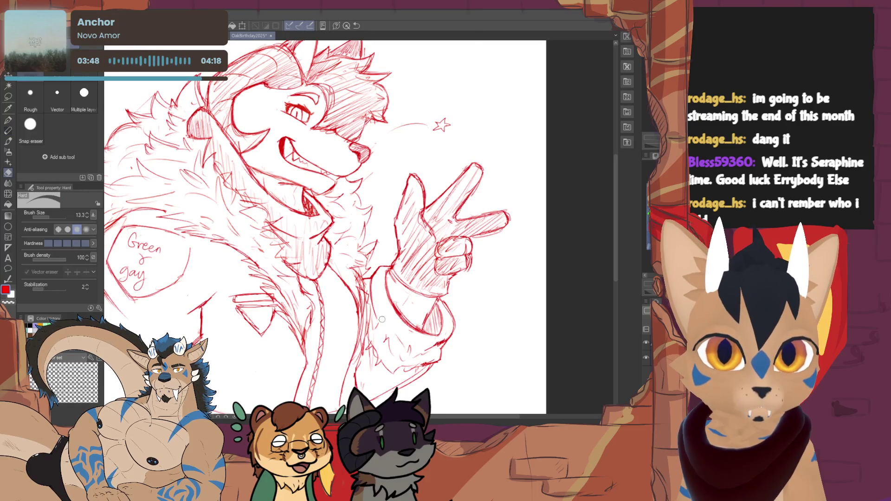
{"action": "key", "text": "p"}
{"action": "key", "text": "e"}
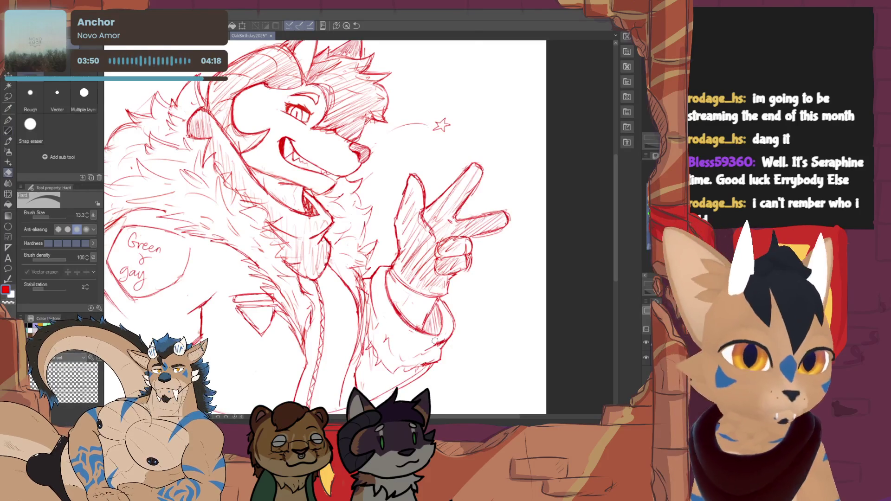
{"action": "key", "text": "p"}
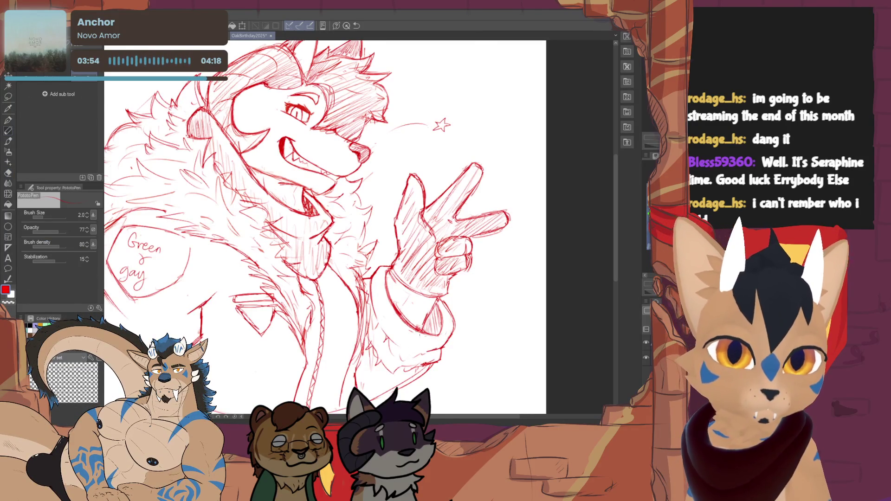
{"action": "key", "text": "e"}
{"action": "key", "text": "p"}
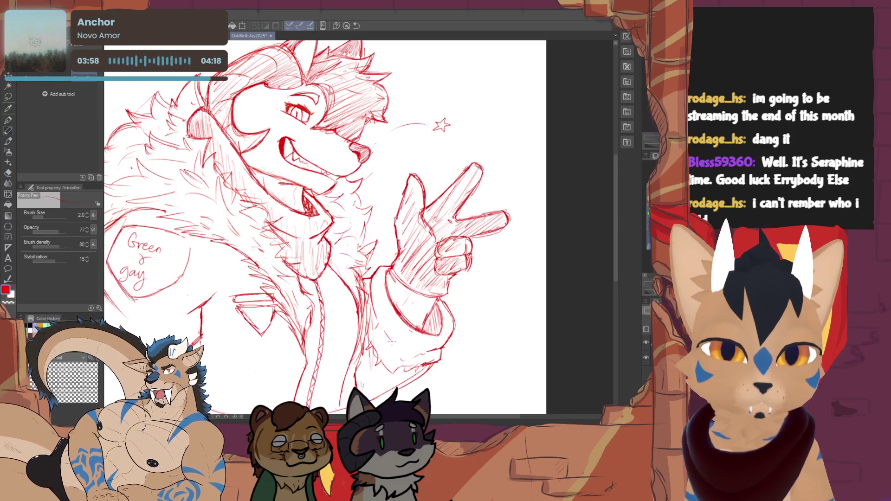
{"action": "key", "text": "e"}
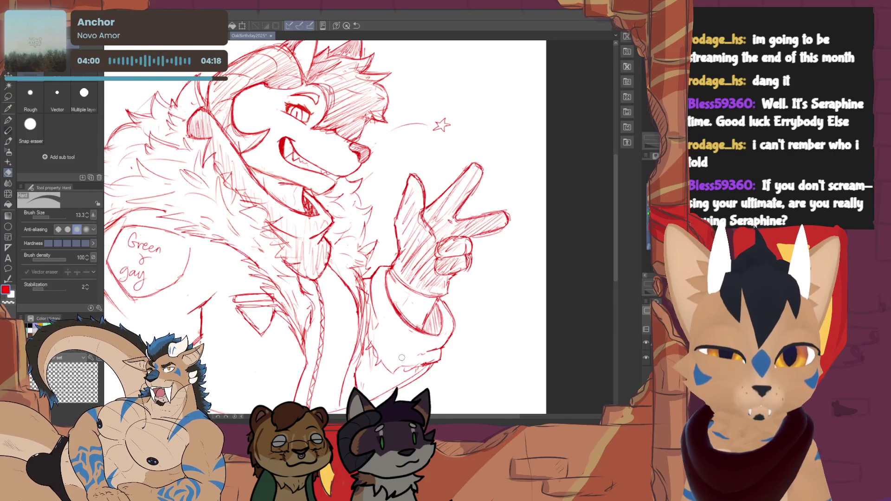
{"action": "key", "text": "p"}
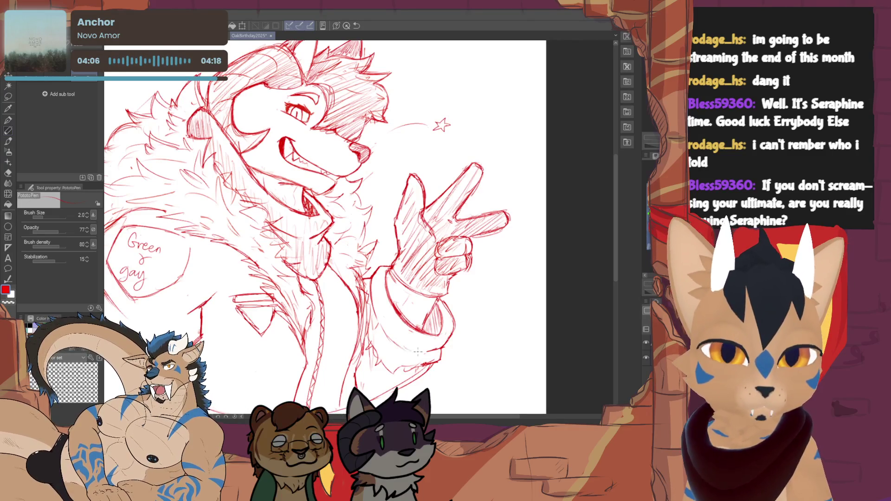
{"action": "key", "text": "e"}
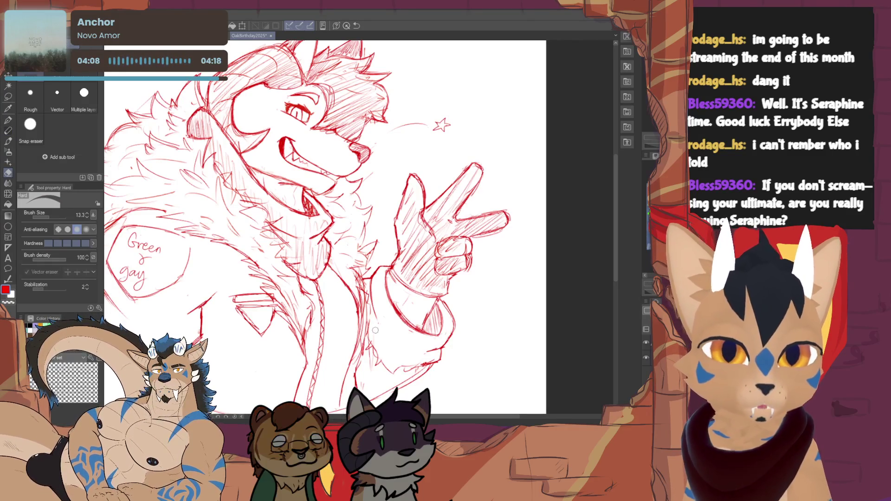
{"action": "key", "text": "p"}
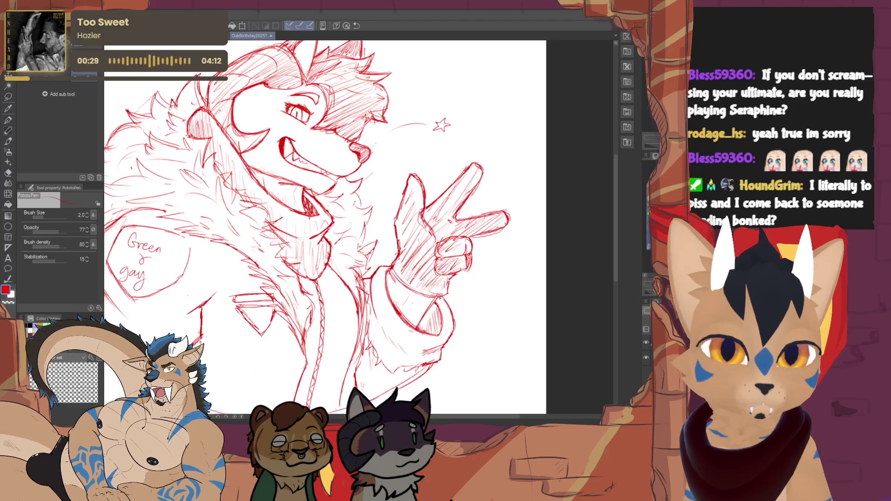
{"action": "left_click_drag", "start_coordinate": [421, 328], "coordinate": [437, 303]}
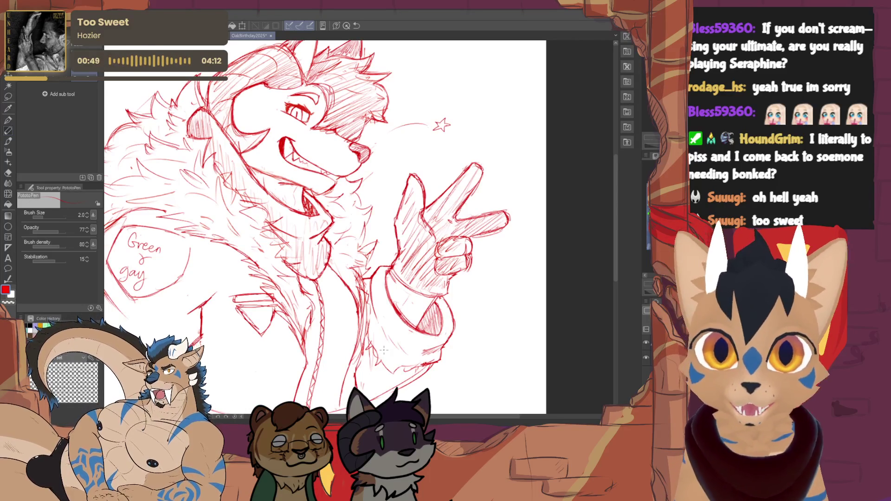
{"action": "mouse_move", "coordinate": [384, 351]}
{"action": "left_mouse_down"}
{"action": "mouse_move", "coordinate": [348, 311]}
{"action": "mouse_move", "coordinate": [394, 347]}
{"action": "mouse_move", "coordinate": [348, 342]}
{"action": "left_mouse_up"}
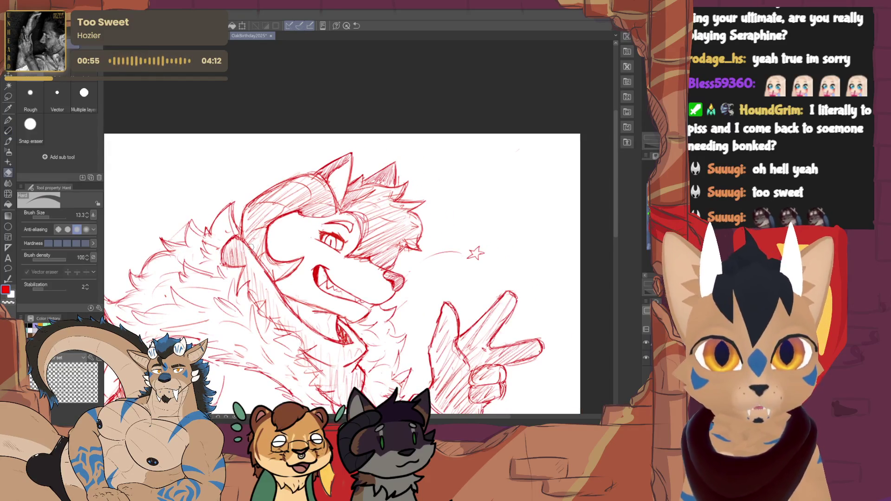
- Hatch faint red strokes on the fur left of the wolf's head and on the head fur
{"action": "mouse_move", "coordinate": [242, 239]}
{"action": "left_mouse_down"}
{"action": "mouse_move", "coordinate": [259, 277]}
{"action": "mouse_move", "coordinate": [274, 283]}
{"action": "left_mouse_up"}
{"action": "mouse_move", "coordinate": [242, 235]}
{"action": "left_mouse_down"}
{"action": "mouse_move", "coordinate": [263, 280]}
{"action": "mouse_move", "coordinate": [295, 269]}
{"action": "mouse_move", "coordinate": [310, 208]}
{"action": "mouse_move", "coordinate": [317, 237]}
{"action": "left_mouse_up"}
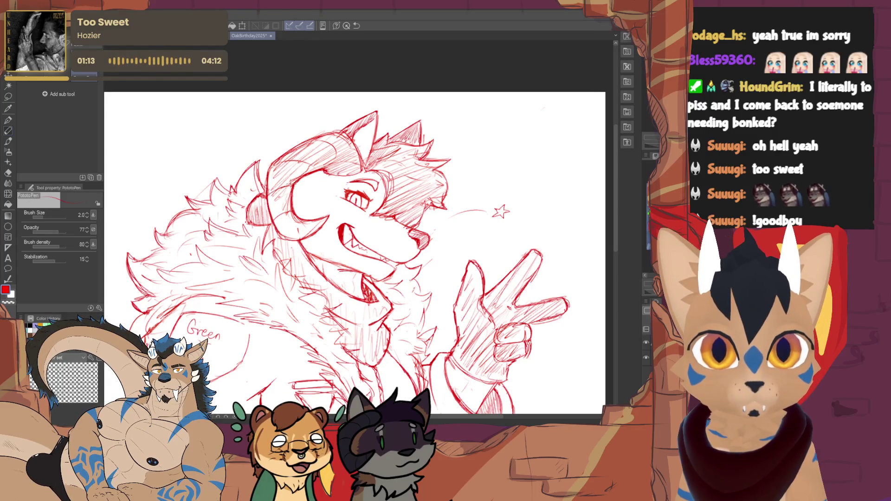
{"action": "mouse_move", "coordinate": [268, 175]}
{"action": "left_mouse_down"}
{"action": "mouse_move", "coordinate": [277, 211]}
{"action": "mouse_move", "coordinate": [285, 197]}
{"action": "mouse_move", "coordinate": [287, 235]}
{"action": "mouse_move", "coordinate": [294, 214]}
{"action": "left_mouse_up"}
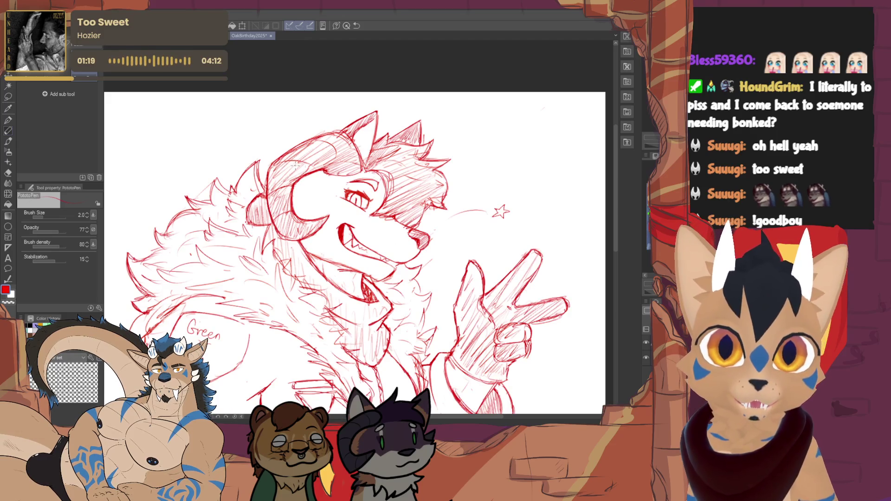
{"action": "scroll", "coordinate": [325, 161], "scroll_direction": "down", "scroll_amount": 4}
{"action": "scroll", "coordinate": [356, 233], "scroll_direction": "up", "scroll_amount": 4}
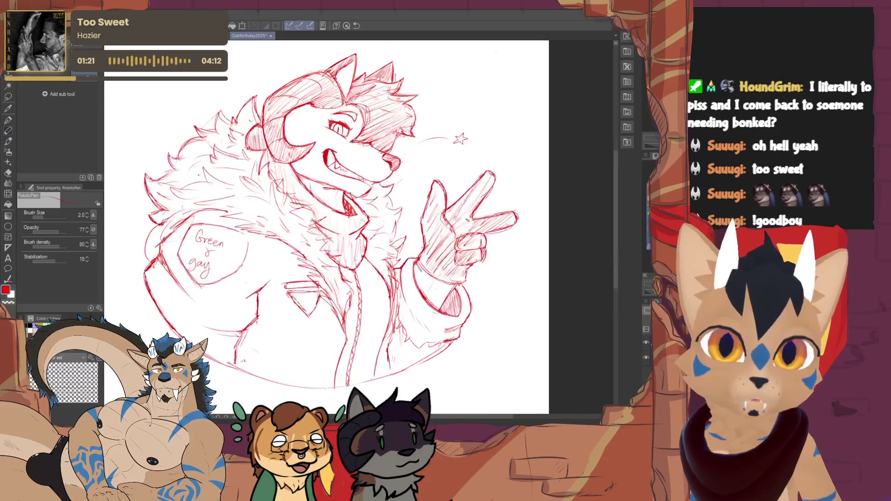
{"action": "key", "text": "e"}
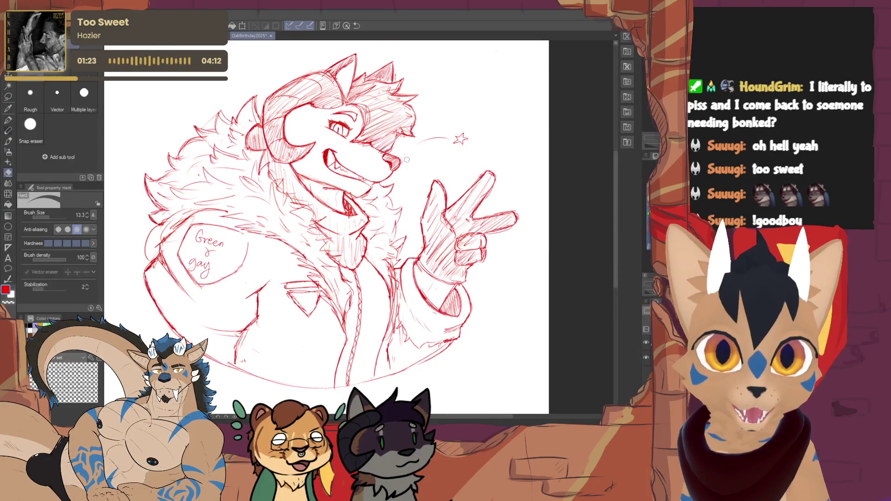
{"action": "key", "text": "p"}
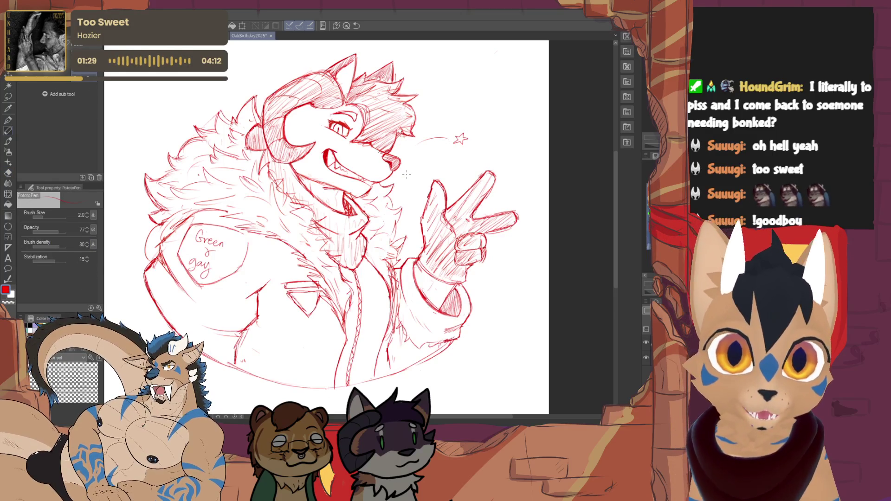
{"action": "scroll", "coordinate": [407, 174], "scroll_direction": "up", "scroll_amount": 3}
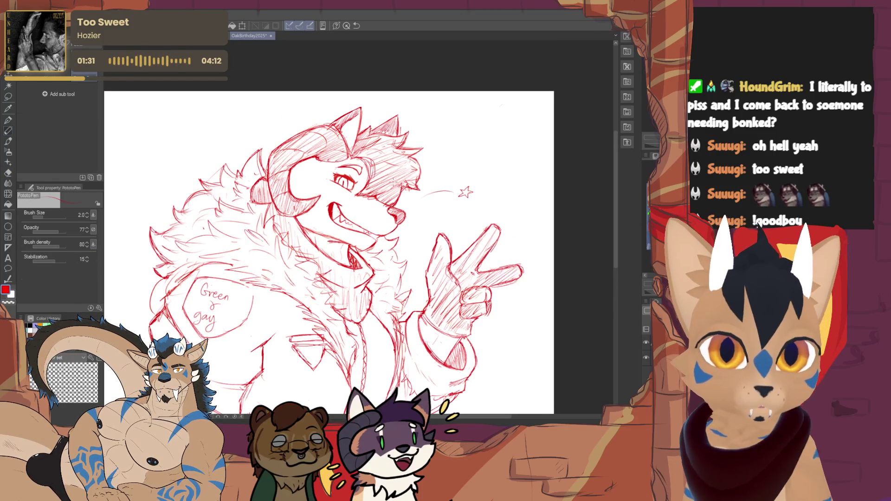
{"action": "key", "text": "e"}
{"action": "key", "text": "p"}
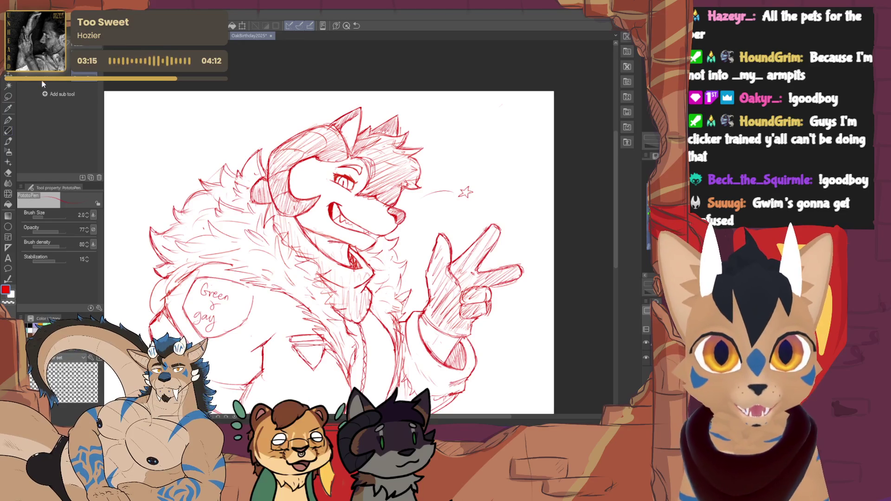
{"action": "key", "text": "ctrl+s"}
- Pan and zoom the canvas to bring the whole red wolf sketch into view
{"action": "left_click_drag", "start_coordinate": [325, 325], "coordinate": [388, 109]}
{"action": "scroll", "coordinate": [383, 172], "scroll_direction": "up", "scroll_amount": 1}
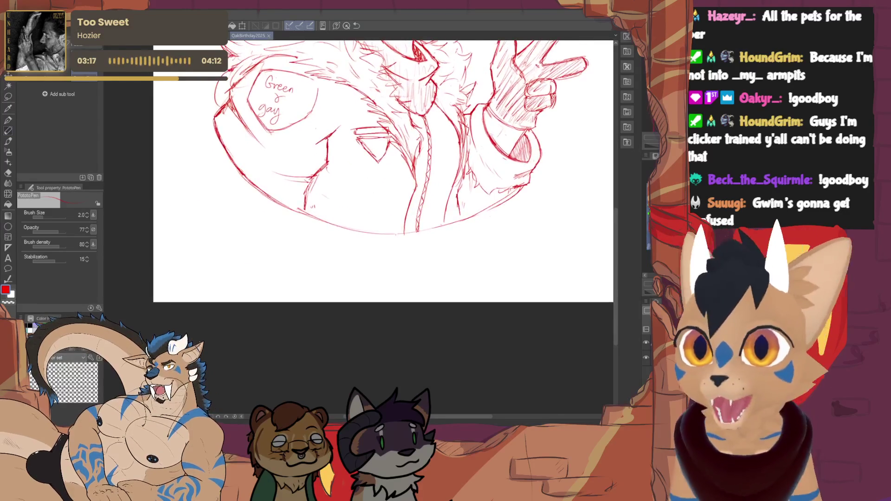
{"action": "scroll", "coordinate": [383, 172], "scroll_direction": "down", "scroll_amount": 4}
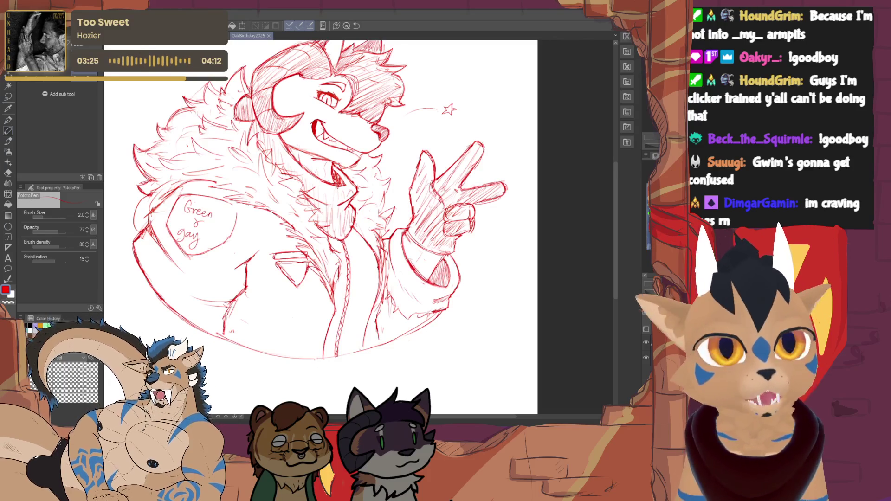
{"action": "left_click_drag", "start_coordinate": [325, 209], "coordinate": [355, 254]}
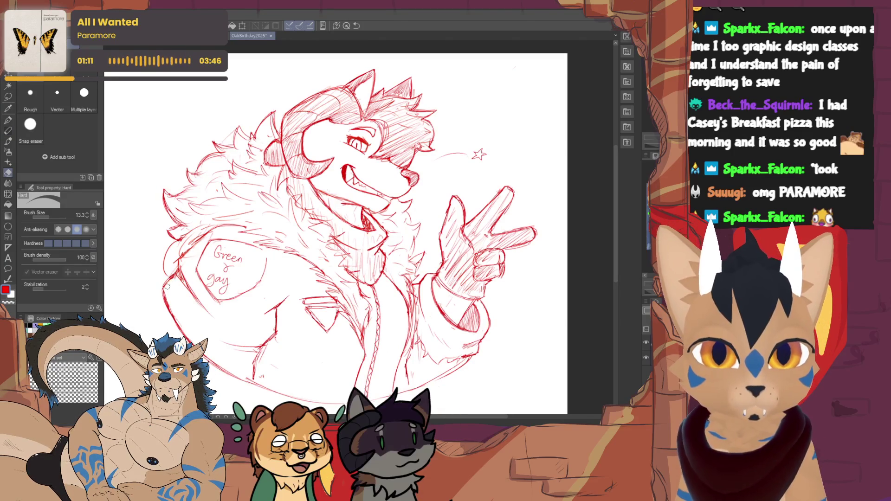
- Redraw the jacket's left edge, shoulder and collar strokes in red, undoing one stray mark
{"action": "left_click_drag", "start_coordinate": [164, 283], "coordinate": [170, 288]}
{"action": "key", "text": "ctrl+z"}
{"action": "mouse_move", "coordinate": [163, 297]}
{"action": "left_mouse_down"}
{"action": "mouse_move", "coordinate": [173, 276]}
{"action": "mouse_move", "coordinate": [161, 289]}
{"action": "mouse_move", "coordinate": [170, 304]}
{"action": "left_mouse_up"}
{"action": "key", "text": "e"}
{"action": "key", "text": "p"}
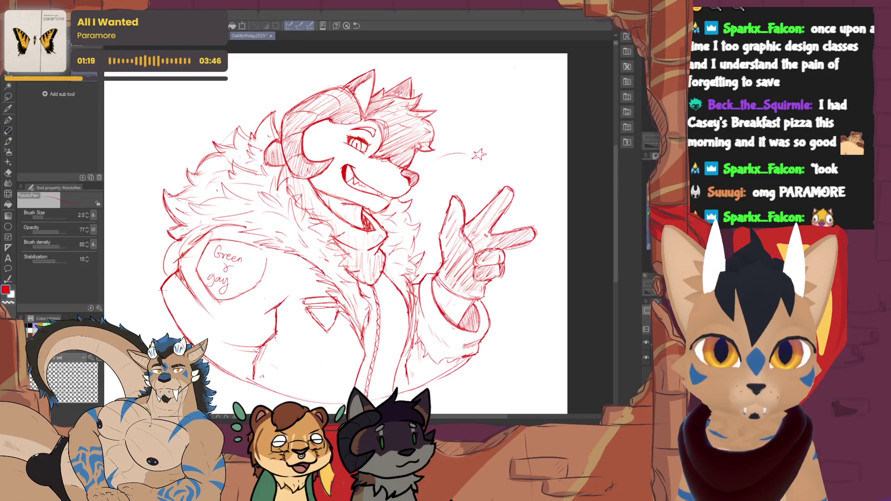
{"action": "mouse_move", "coordinate": [174, 272]}
{"action": "left_mouse_down"}
{"action": "mouse_move", "coordinate": [206, 231]}
{"action": "mouse_move", "coordinate": [195, 233]}
{"action": "mouse_move", "coordinate": [213, 223]}
{"action": "left_mouse_up"}
{"action": "left_click_drag", "start_coordinate": [177, 257], "coordinate": [222, 226]}
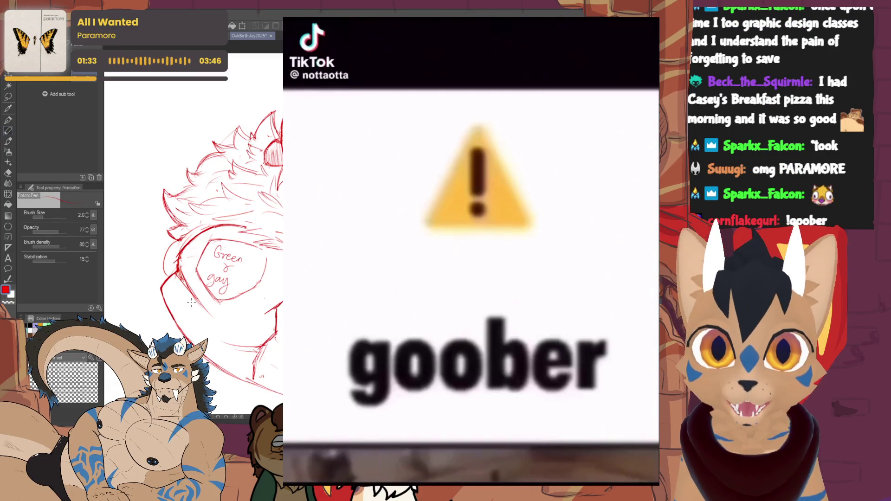
- Erase the 'Green & gay' lettering from the jacket with the Hard eraser
{"action": "key", "text": "e"}
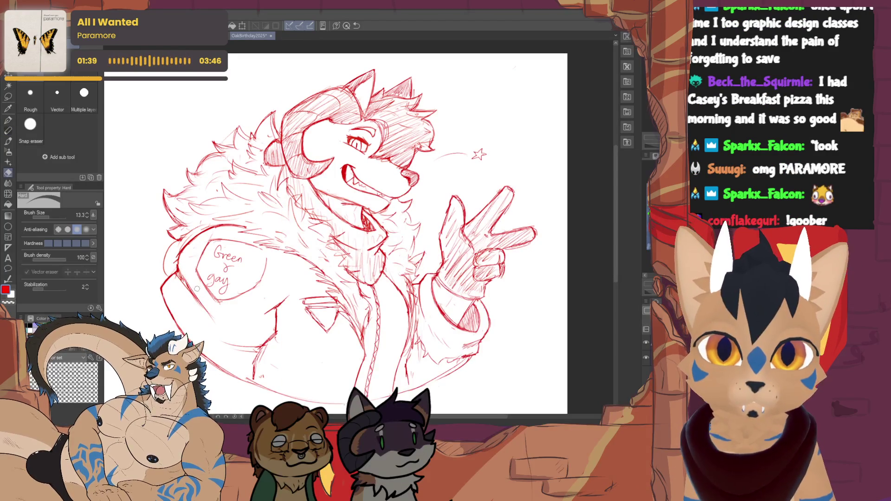
{"action": "key", "text": "p"}
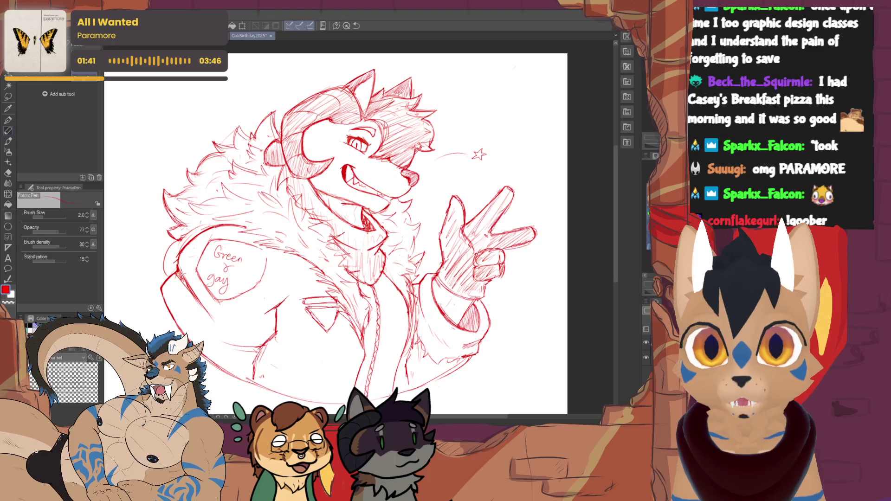
{"action": "key", "text": "e"}
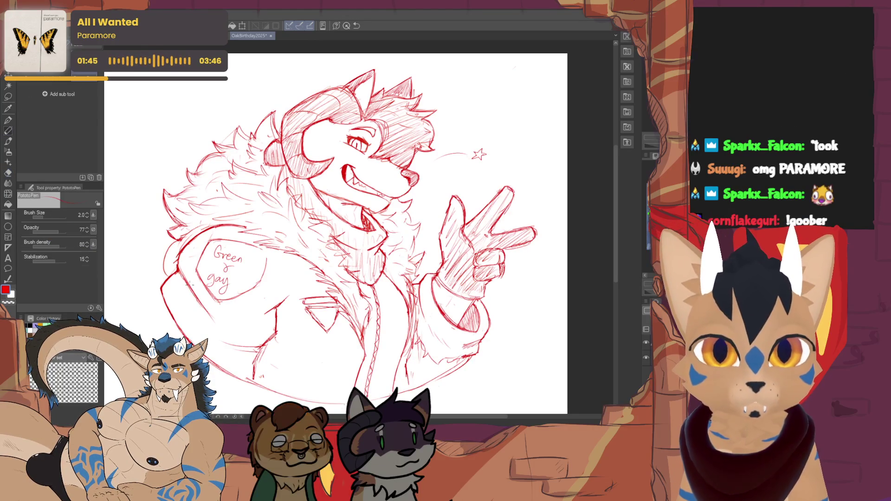
{"action": "key", "text": "p"}
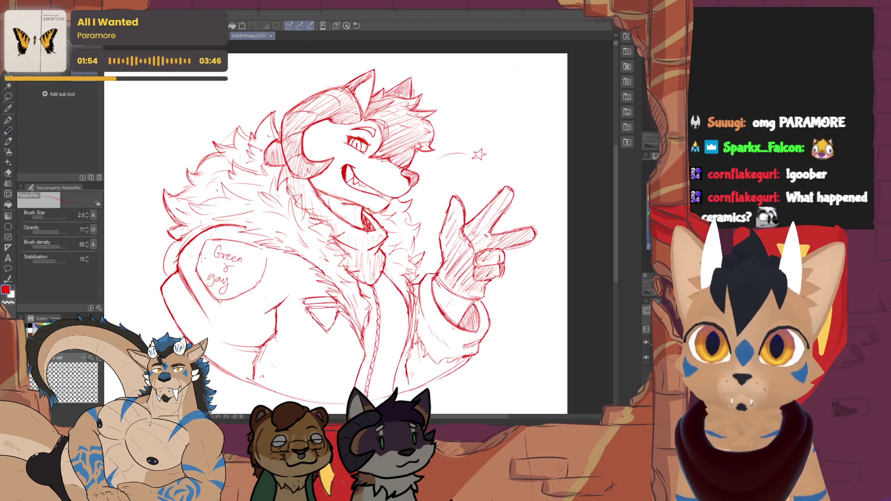
{"action": "key", "text": "e"}
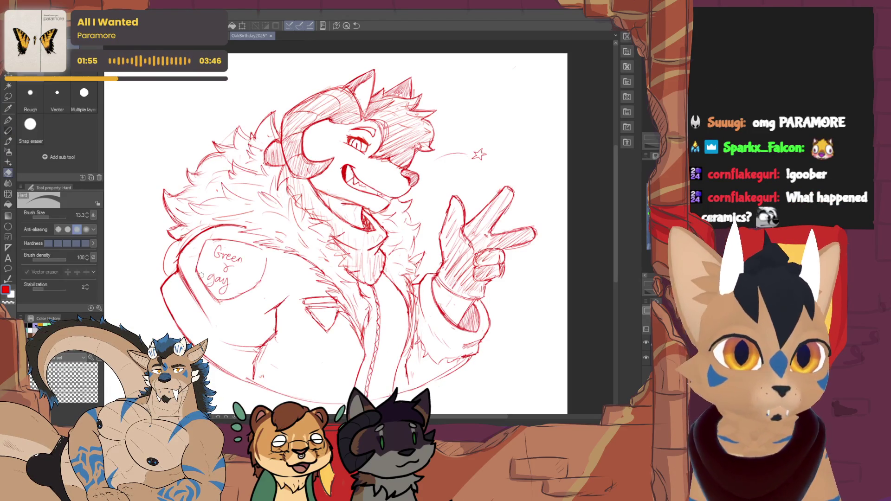
{"action": "key", "text": "p"}
{"action": "key", "text": "e"}
{"action": "mouse_move", "coordinate": [207, 284]}
{"action": "left_mouse_down"}
{"action": "mouse_move", "coordinate": [218, 255]}
{"action": "mouse_move", "coordinate": [225, 272]}
{"action": "left_mouse_up"}
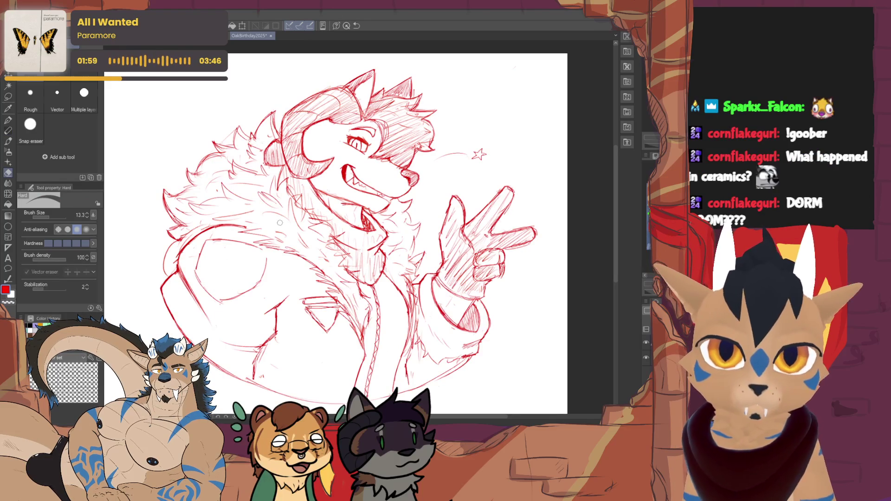
{"action": "key", "text": "p"}
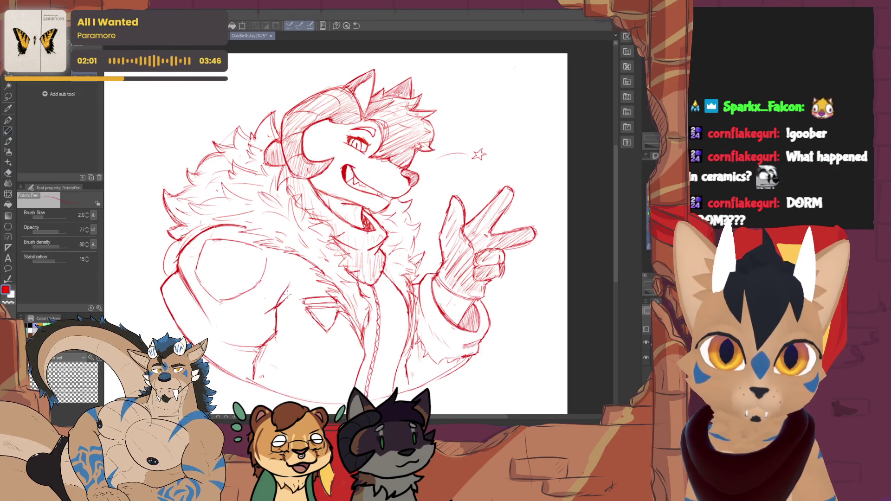
- Erase and redraw a short stroke on the jacket's lower edge
{"action": "key", "text": "e"}
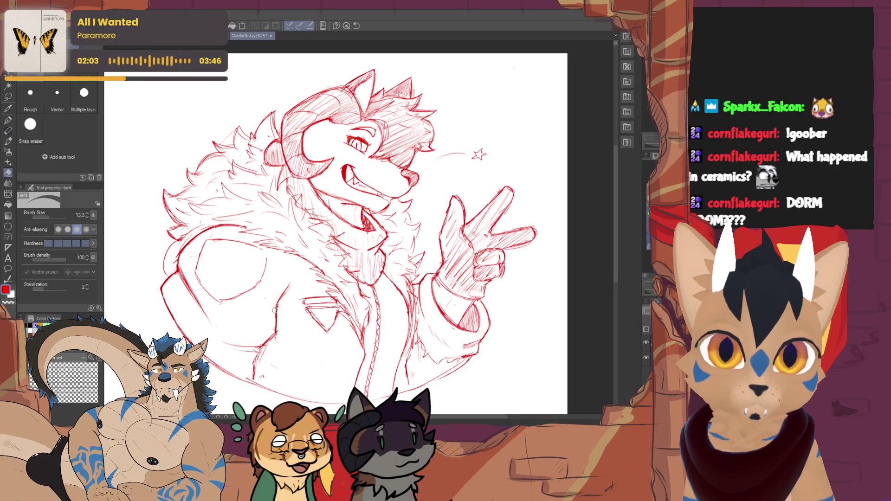
{"action": "key", "text": "p"}
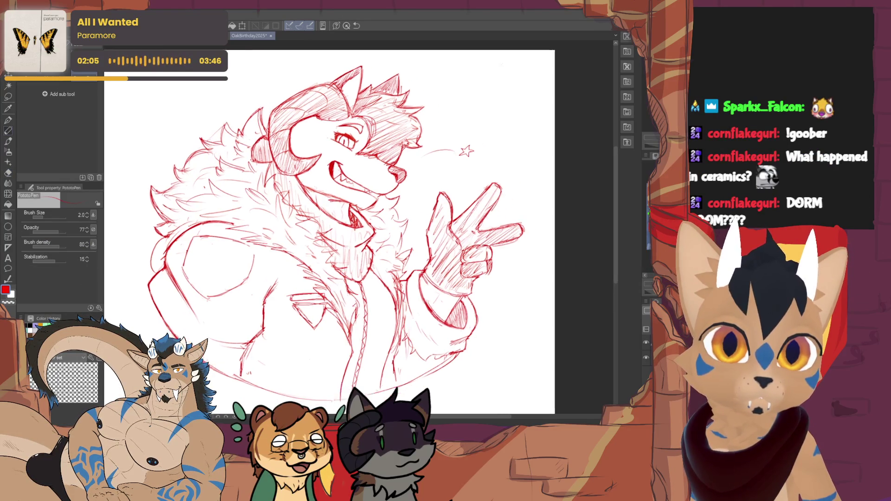
{"action": "key", "text": "e"}
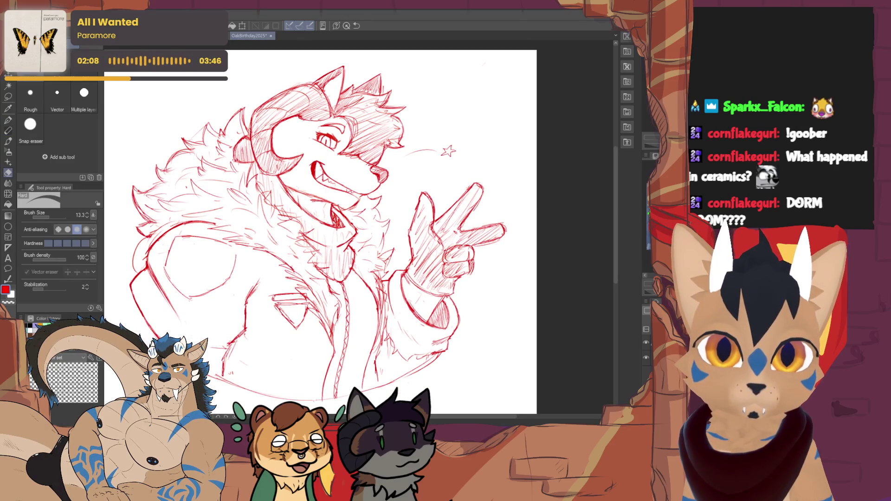
{"action": "key", "text": "p"}
{"action": "key", "text": "e"}
{"action": "left_click_drag", "start_coordinate": [238, 334], "coordinate": [245, 299]}
{"action": "key", "text": "p"}
{"action": "key", "text": "e"}
{"action": "key", "text": "p"}
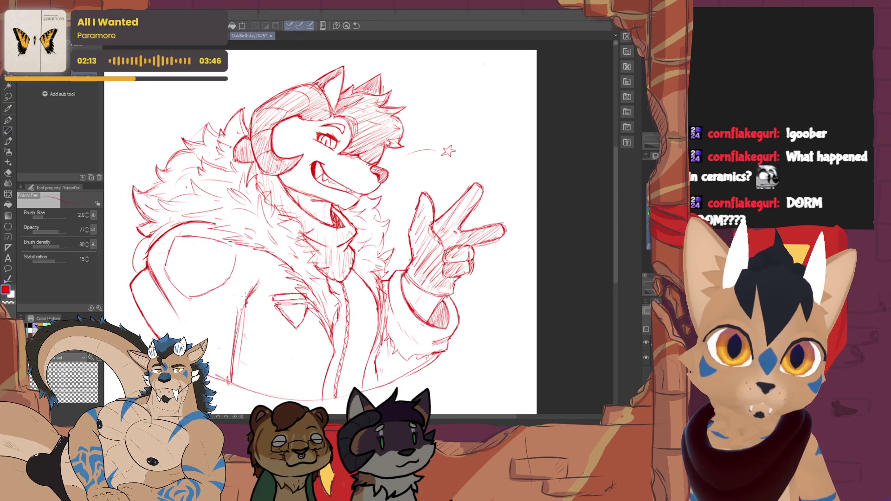
{"action": "mouse_move", "coordinate": [238, 334]}
{"action": "left_mouse_down"}
{"action": "mouse_move", "coordinate": [246, 304]}
{"action": "mouse_move", "coordinate": [241, 335]}
{"action": "left_mouse_up"}
{"action": "key", "text": "e"}
{"action": "key", "text": "p"}
{"action": "left_click_drag", "start_coordinate": [321, 232], "coordinate": [368, 218]}
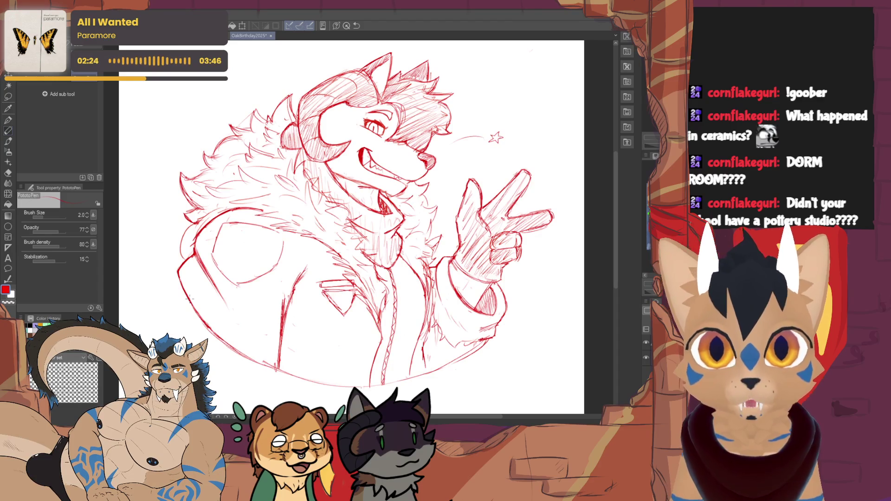
- Add short strokes and hatching to the jacket below the zipper along the circle's bottom edge
{"action": "left_click_drag", "start_coordinate": [372, 223], "coordinate": [289, 208]}
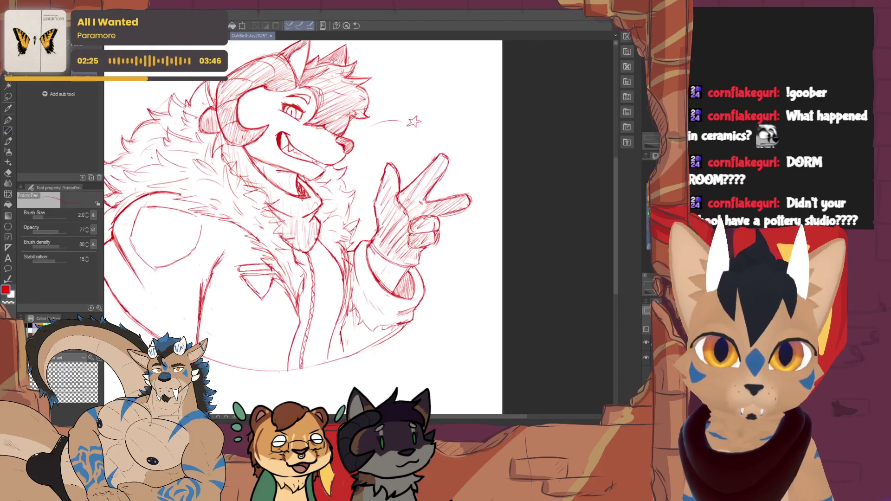
{"action": "left_click_drag", "start_coordinate": [345, 320], "coordinate": [337, 356]}
{"action": "left_click_drag", "start_coordinate": [341, 351], "coordinate": [344, 360]}
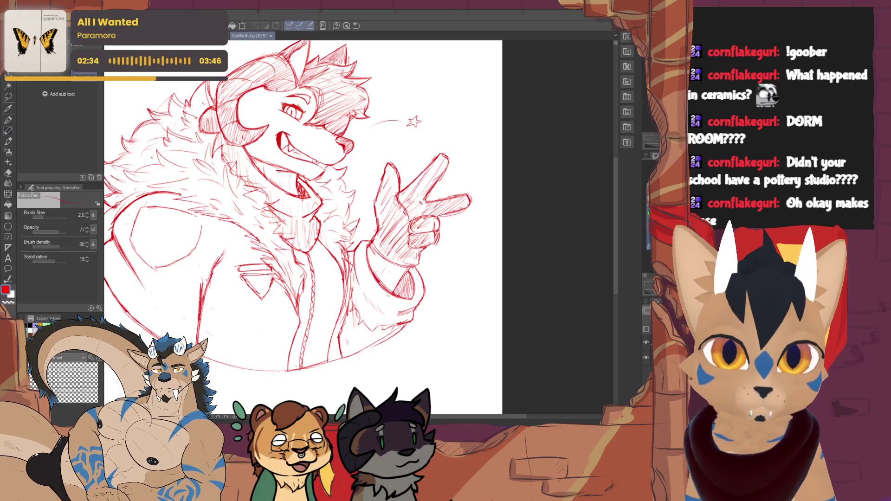
{"action": "left_click_drag", "start_coordinate": [293, 365], "coordinate": [307, 268]}
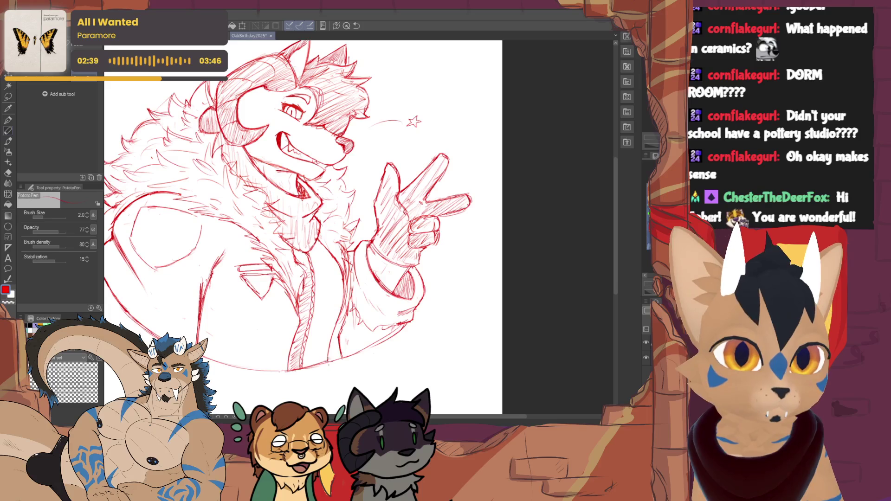
{"action": "mouse_move", "coordinate": [324, 364]}
{"action": "left_mouse_down"}
{"action": "mouse_move", "coordinate": [308, 344]}
{"action": "mouse_move", "coordinate": [306, 353]}
{"action": "mouse_move", "coordinate": [325, 316]}
{"action": "mouse_move", "coordinate": [325, 299]}
{"action": "mouse_move", "coordinate": [314, 294]}
{"action": "mouse_move", "coordinate": [325, 274]}
{"action": "mouse_move", "coordinate": [315, 249]}
{"action": "mouse_move", "coordinate": [299, 256]}
{"action": "left_mouse_up"}
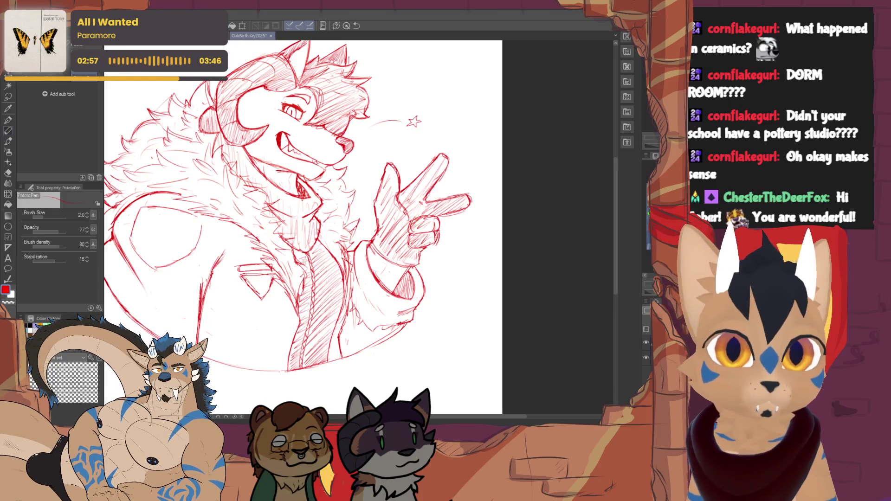
- Shade the inside of the wolf's open mouth
{"action": "scroll", "coordinate": [289, 209], "scroll_direction": "up", "scroll_amount": 3}
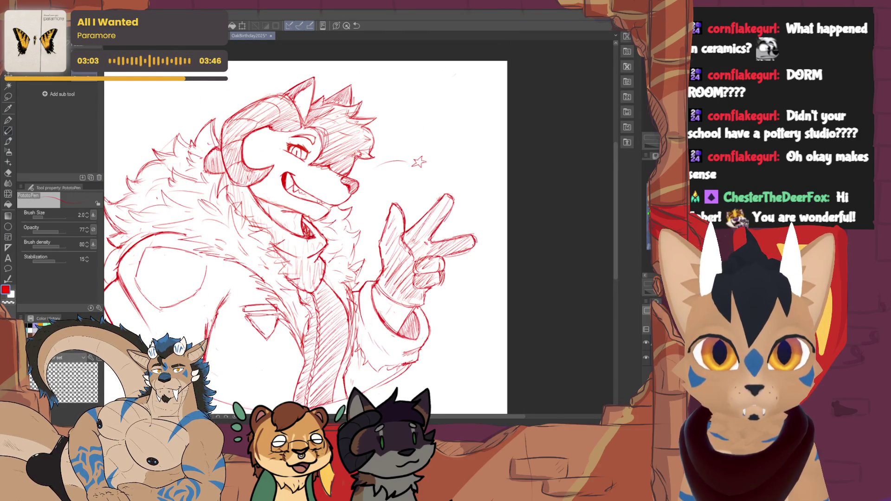
{"action": "mouse_move", "coordinate": [311, 230]}
{"action": "left_mouse_down"}
{"action": "mouse_move", "coordinate": [304, 235]}
{"action": "mouse_move", "coordinate": [312, 237]}
{"action": "left_mouse_up"}
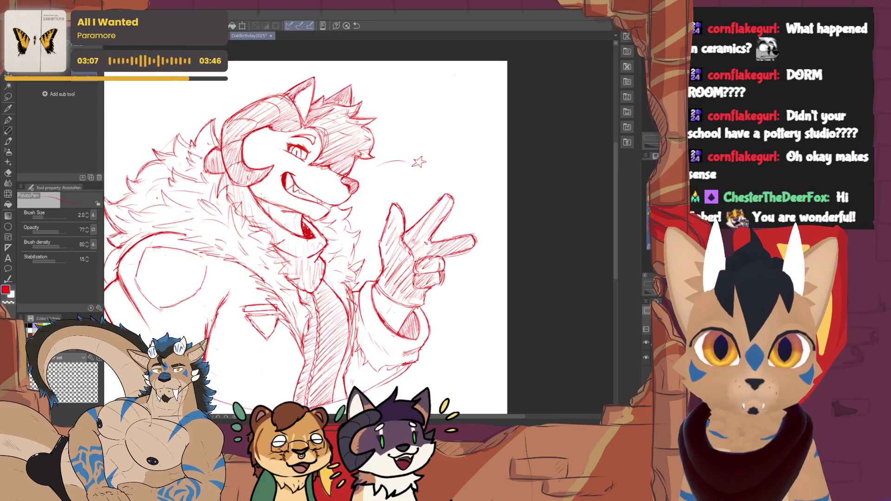
{"action": "left_click_drag", "start_coordinate": [306, 232], "coordinate": [348, 305]}
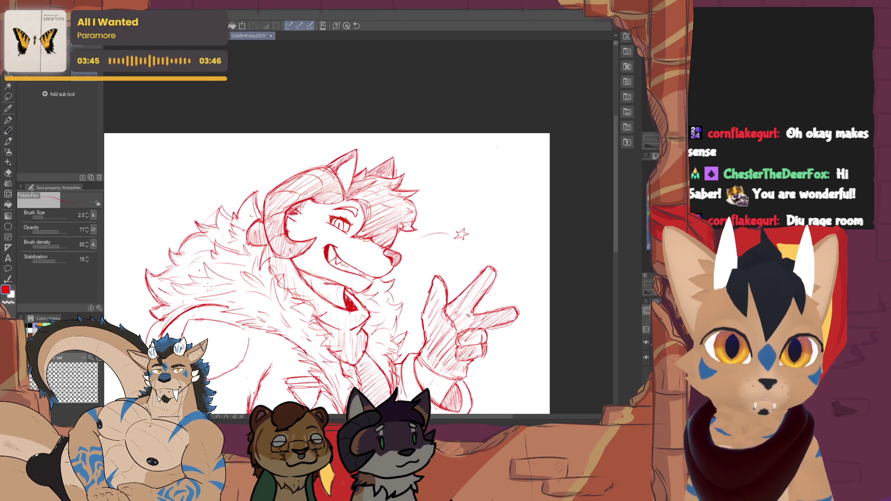
{"action": "left_click_drag", "start_coordinate": [223, 286], "coordinate": [268, 214]}
{"action": "left_click_drag", "start_coordinate": [279, 291], "coordinate": [277, 323]}
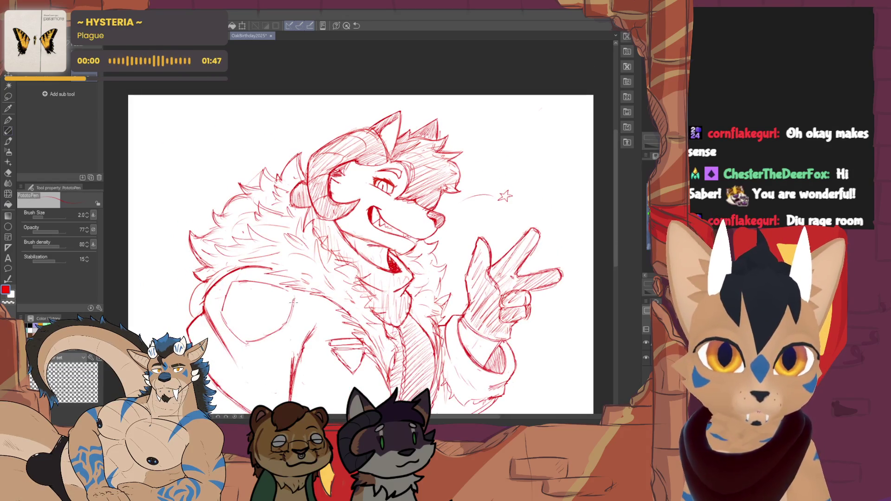
{"action": "key", "text": "e"}
{"action": "key", "text": "p"}
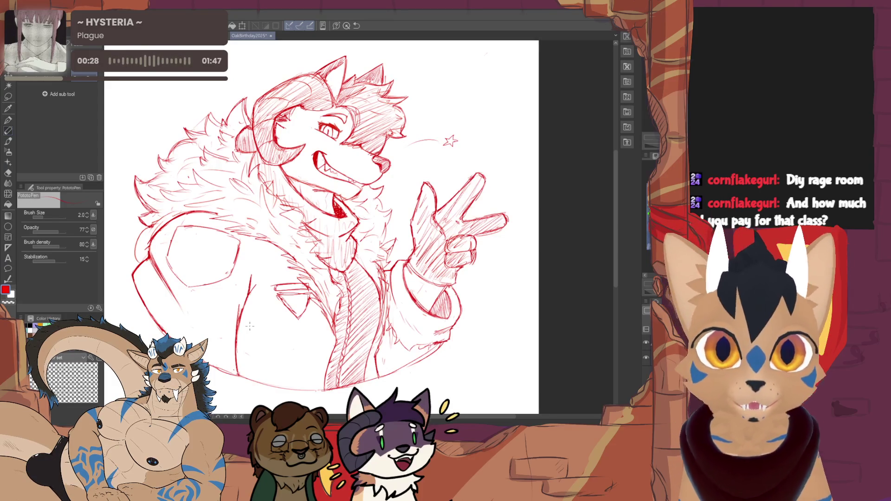
{"action": "left_click_drag", "start_coordinate": [269, 296], "coordinate": [270, 313]}
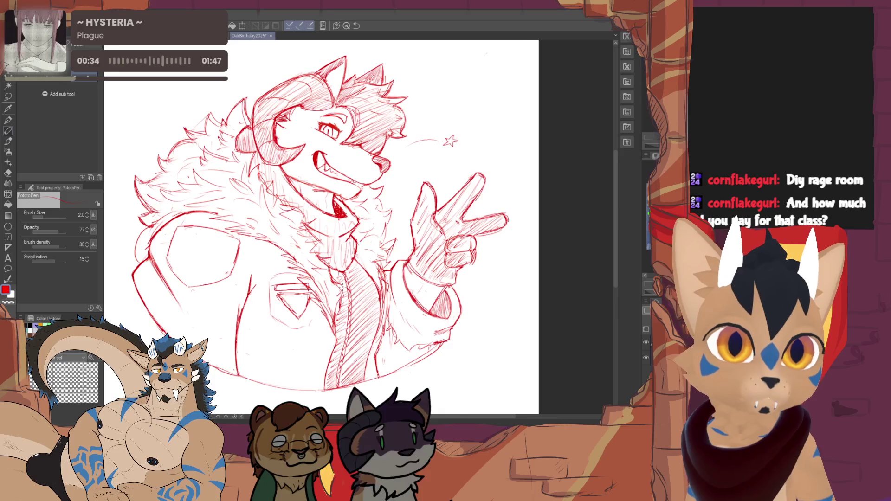
{"action": "left_click_drag", "start_coordinate": [309, 326], "coordinate": [277, 308]}
{"action": "left_click_drag", "start_coordinate": [306, 223], "coordinate": [353, 218]}
{"action": "left_click_drag", "start_coordinate": [260, 301], "coordinate": [306, 335]}
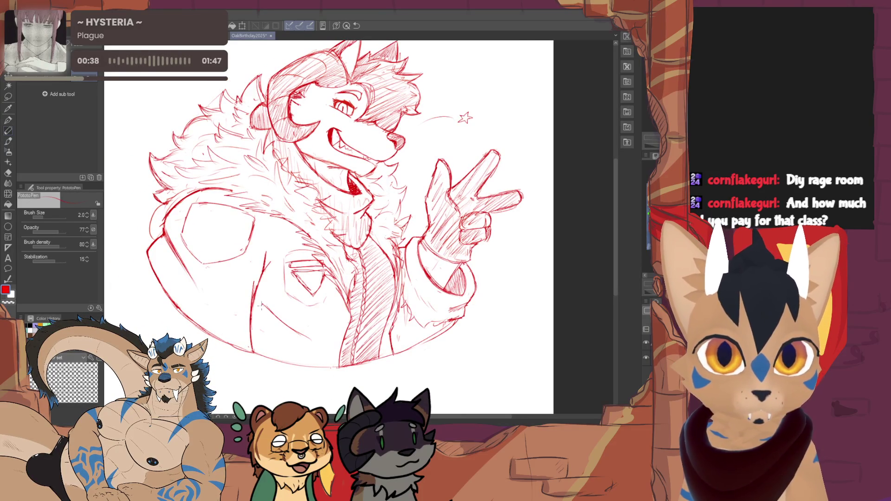
{"action": "left_click_drag", "start_coordinate": [260, 304], "coordinate": [308, 339]}
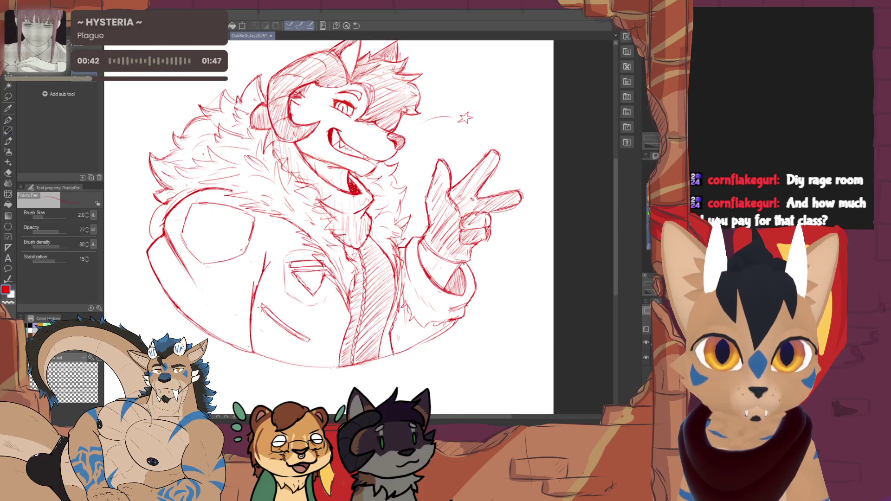
{"action": "left_click_drag", "start_coordinate": [251, 307], "coordinate": [262, 324]}
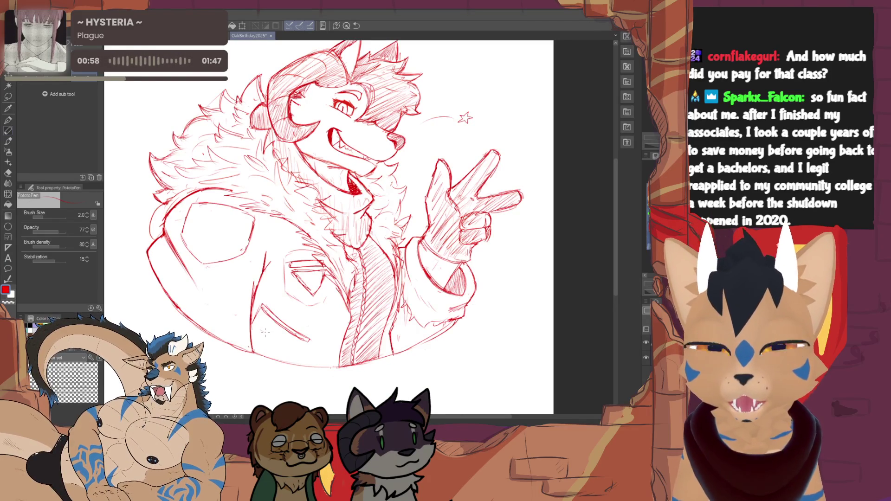
{"action": "key", "text": "e"}
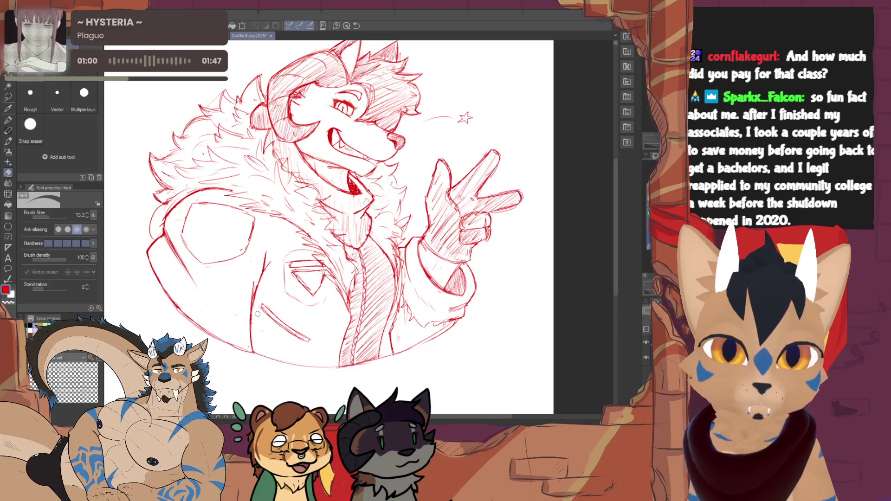
{"action": "key", "text": "p"}
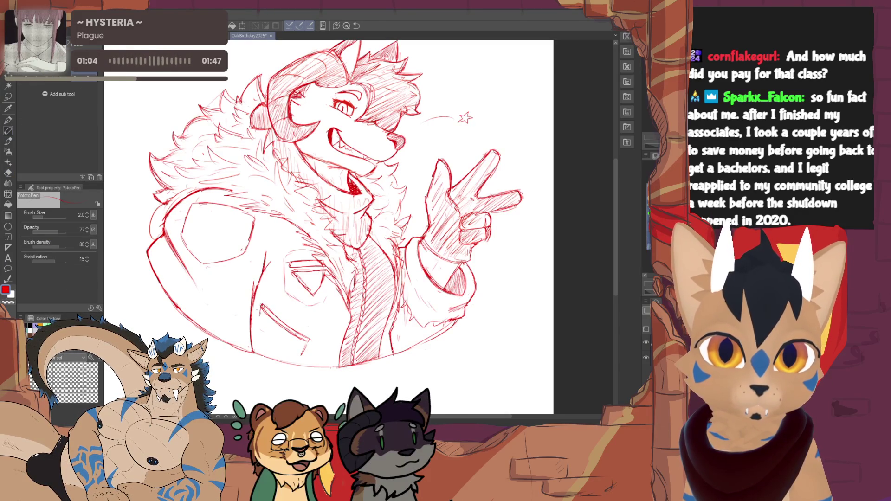
{"action": "key", "text": "e"}
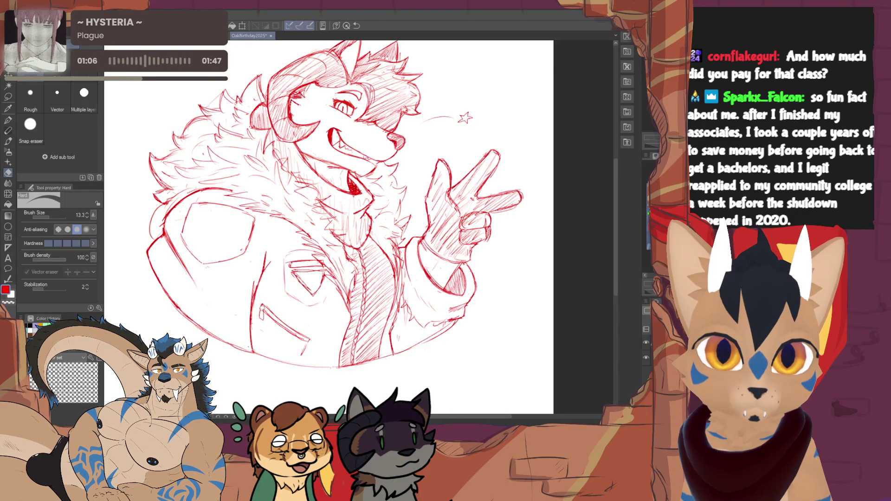
{"action": "key", "text": "p"}
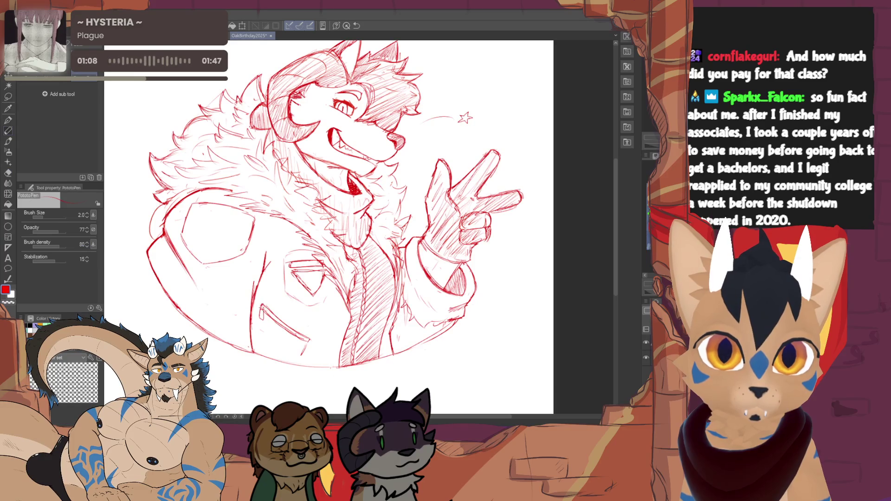
{"action": "key", "text": "e"}
{"action": "left_click_drag", "start_coordinate": [302, 352], "coordinate": [264, 353]}
{"action": "key", "text": "p"}
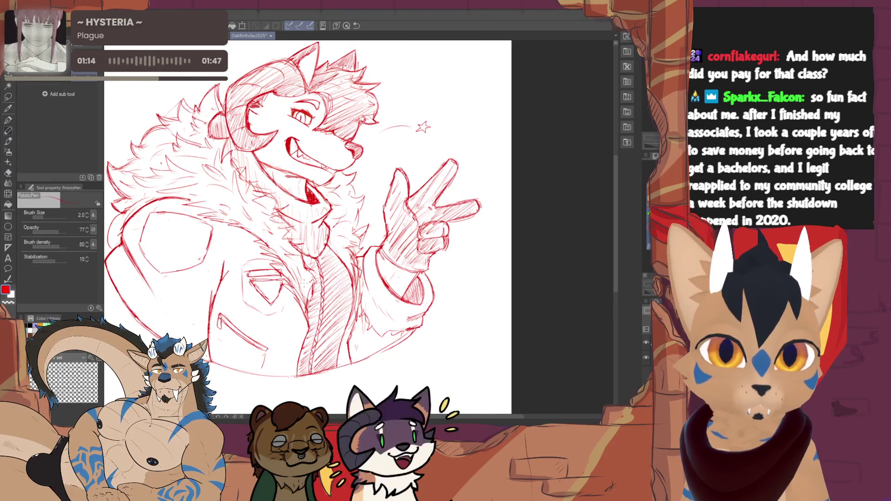
{"action": "key", "text": "e"}
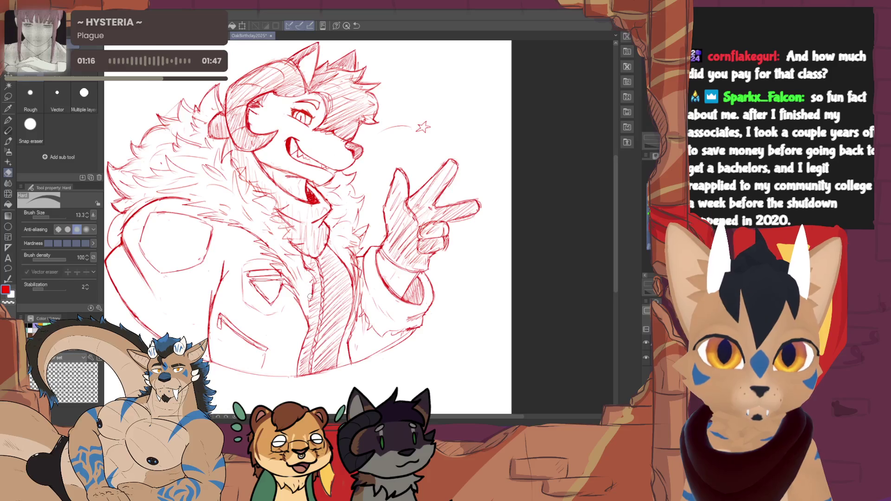
{"action": "key", "text": "p"}
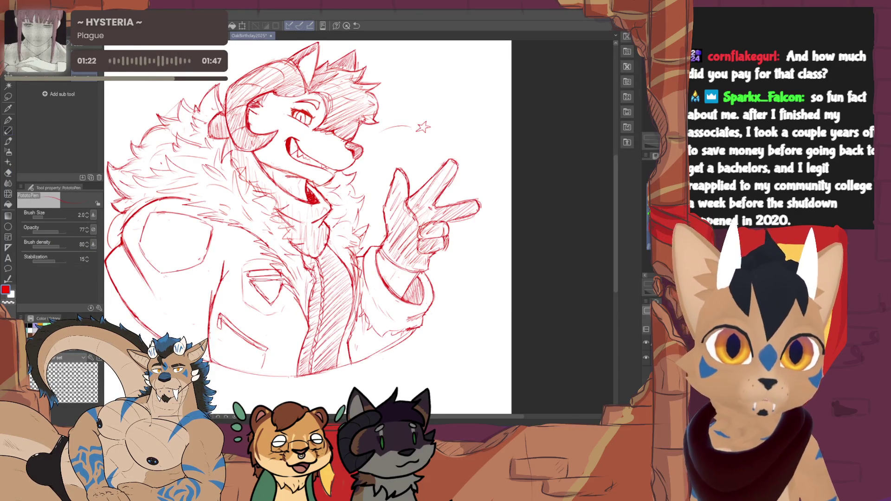
{"action": "scroll", "coordinate": [373, 271], "scroll_direction": "down", "scroll_amount": 3}
{"action": "left_click_drag", "start_coordinate": [312, 248], "coordinate": [327, 267]}
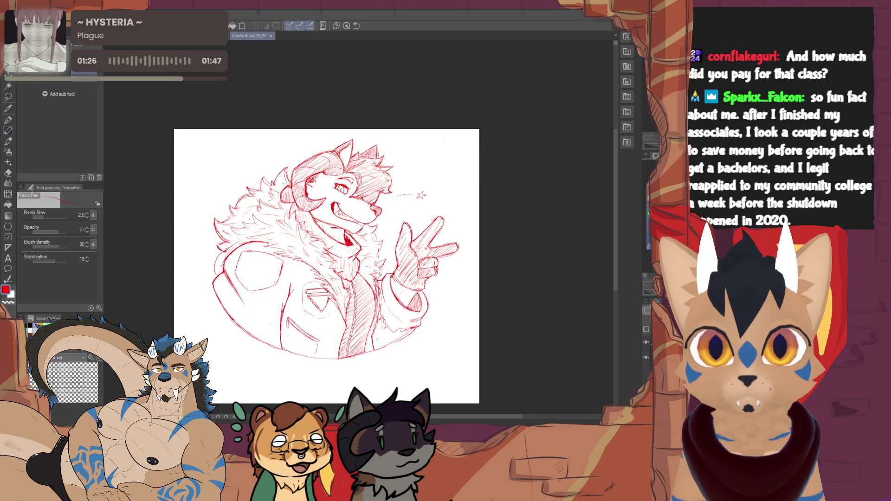
{"action": "left_click_drag", "start_coordinate": [324, 260], "coordinate": [355, 217]}
{"action": "scroll", "coordinate": [248, 272], "scroll_direction": "up", "scroll_amount": 5}
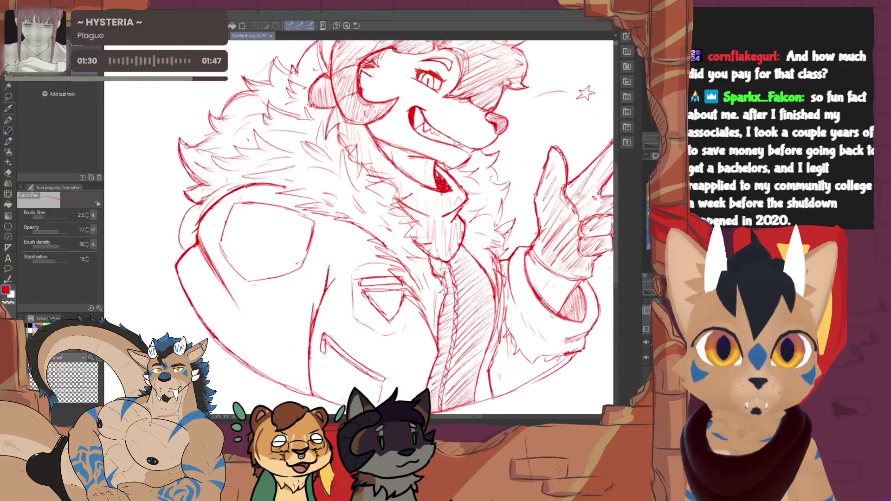
{"action": "key", "text": "e"}
{"action": "key", "text": "p"}
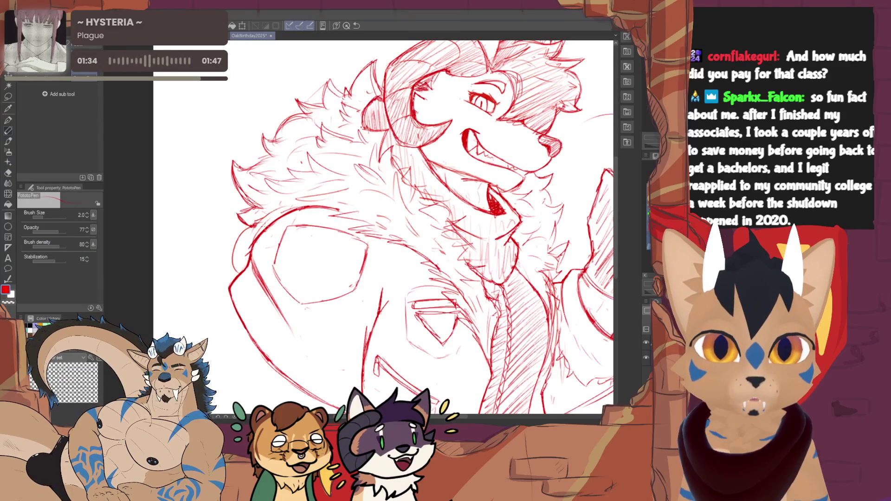
{"action": "key", "text": "e"}
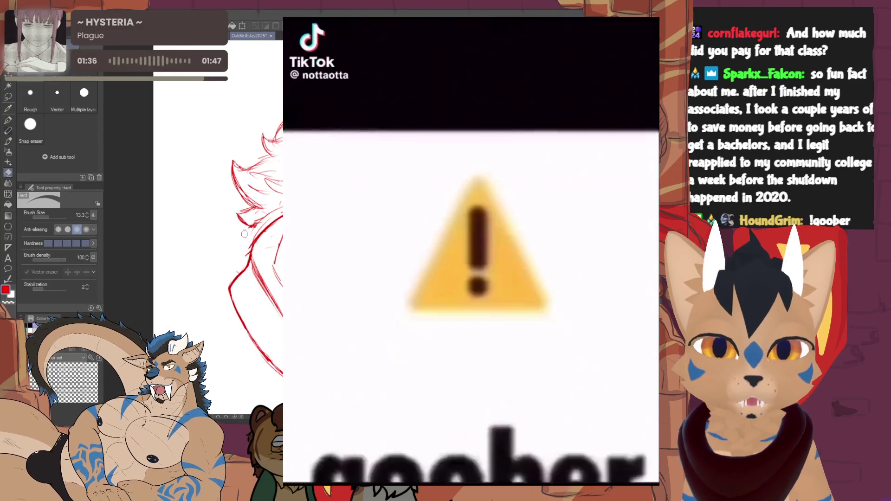
{"action": "key", "text": "p"}
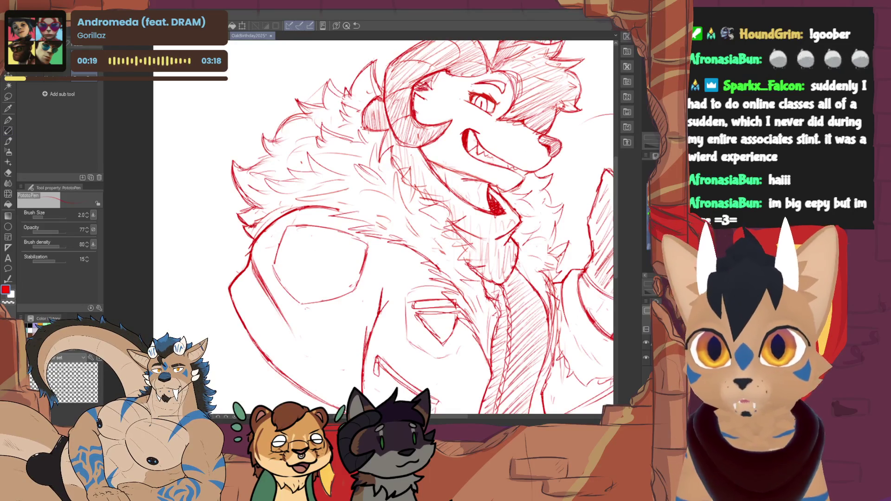
- Lasso the jacket's left chest patch and rotate it slightly with Free Transform
{"action": "key", "text": "m"}
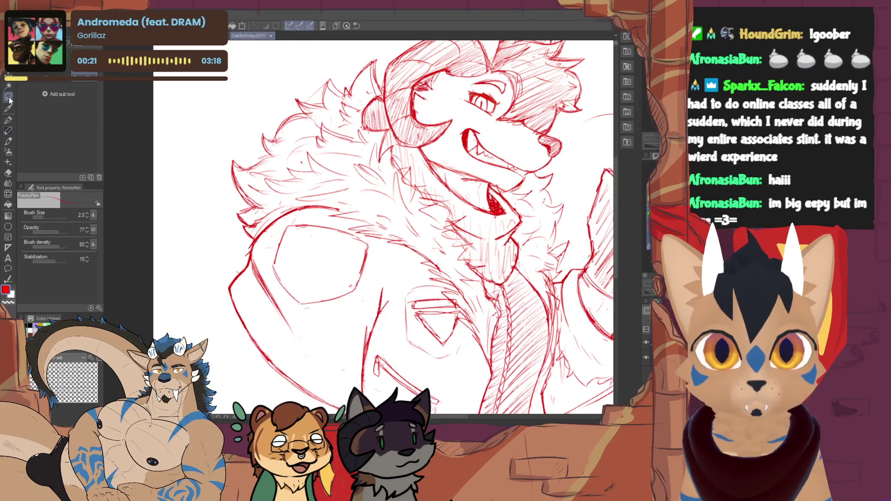
{"action": "mouse_move", "coordinate": [363, 298]}
{"action": "left_mouse_down"}
{"action": "mouse_move", "coordinate": [376, 240]}
{"action": "mouse_move", "coordinate": [290, 217]}
{"action": "mouse_move", "coordinate": [272, 232]}
{"action": "mouse_move", "coordinate": [268, 285]}
{"action": "left_mouse_up"}
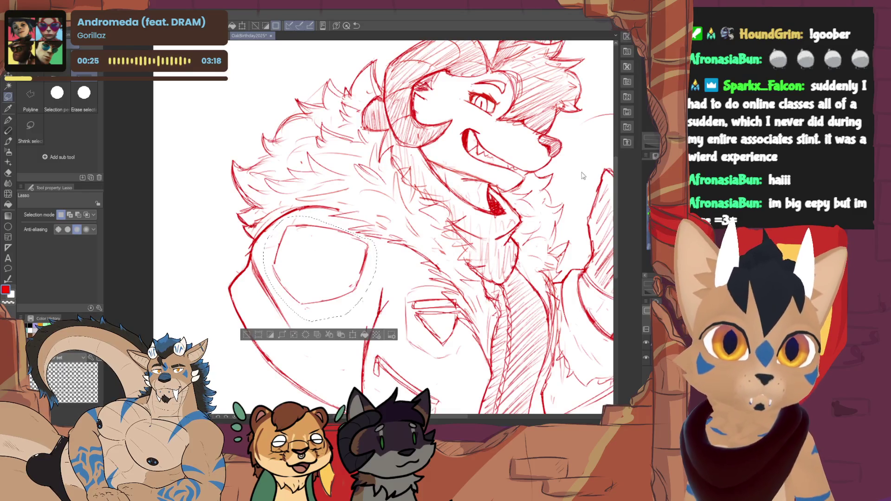
{"action": "key", "text": "ctrl+t"}
{"action": "left_click_drag", "start_coordinate": [335, 230], "coordinate": [331, 227]}
{"action": "left_click_drag", "start_coordinate": [260, 210], "coordinate": [268, 212]}
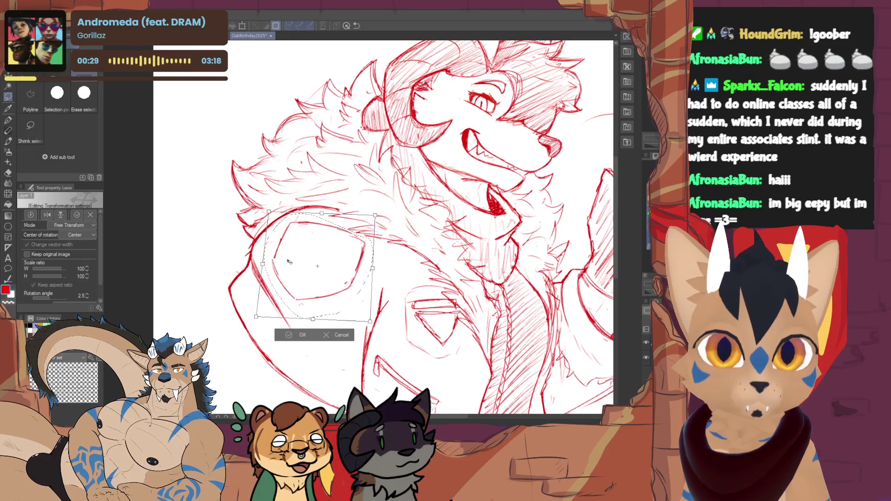
- Adjust the patch's corners and edges to reshape it, then confirm and deselect
{"action": "left_click_drag", "start_coordinate": [256, 317], "coordinate": [252, 306]}
{"action": "mouse_move", "coordinate": [370, 322]}
{"action": "left_mouse_down"}
{"action": "mouse_move", "coordinate": [353, 331]}
{"action": "mouse_move", "coordinate": [307, 303]}
{"action": "left_mouse_up"}
{"action": "left_click_drag", "start_coordinate": [375, 215], "coordinate": [381, 210]}
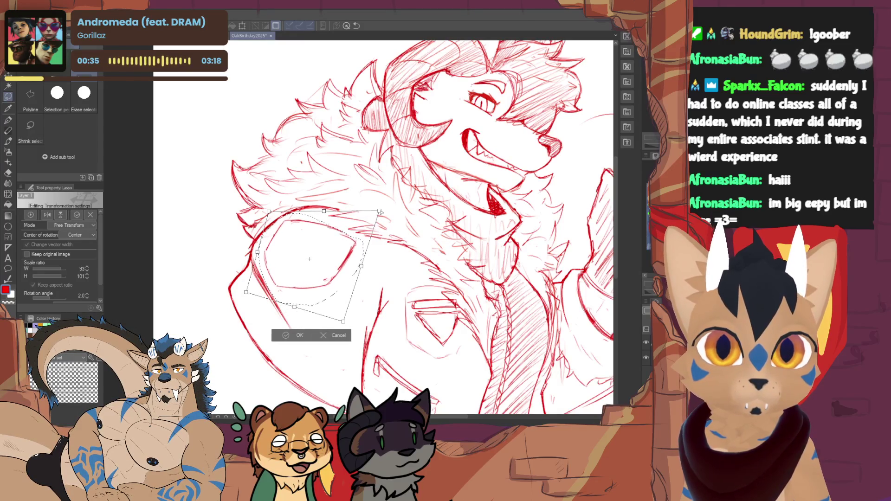
{"action": "left_click_drag", "start_coordinate": [294, 307], "coordinate": [291, 300]}
{"action": "left_click_drag", "start_coordinate": [361, 264], "coordinate": [355, 263]}
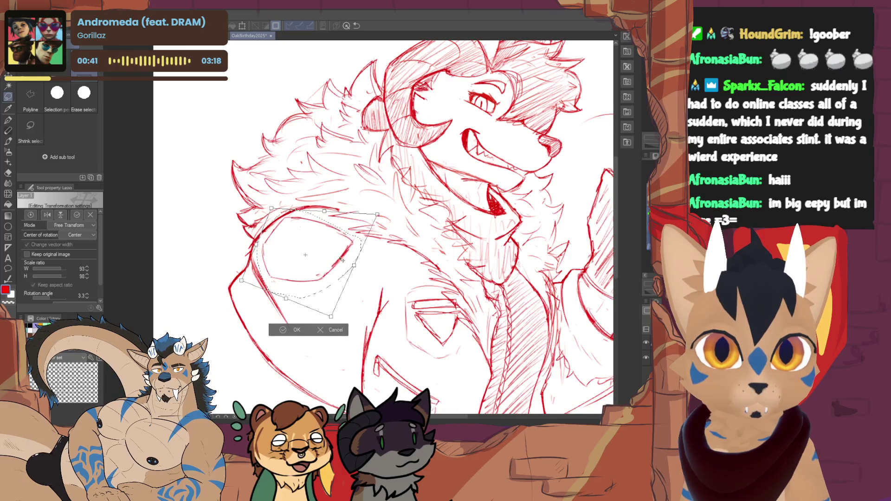
{"action": "left_click", "coordinate": [291, 329]}
{"action": "key", "text": "ctrl+d"}
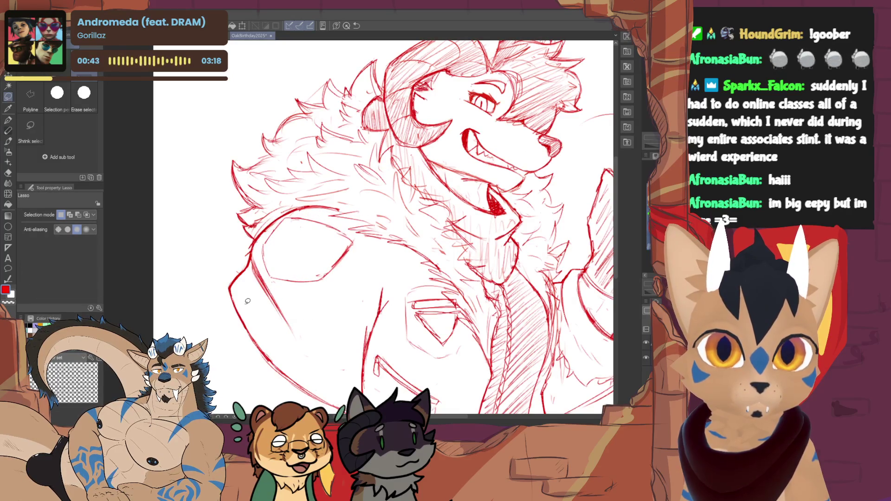
{"action": "left_click_drag", "start_coordinate": [247, 302], "coordinate": [237, 313]}
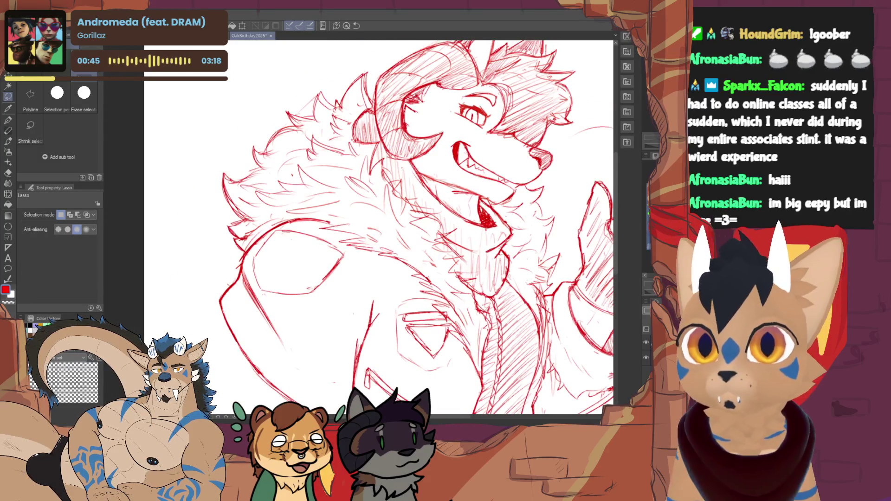
{"action": "left_click", "coordinate": [8, 131]}
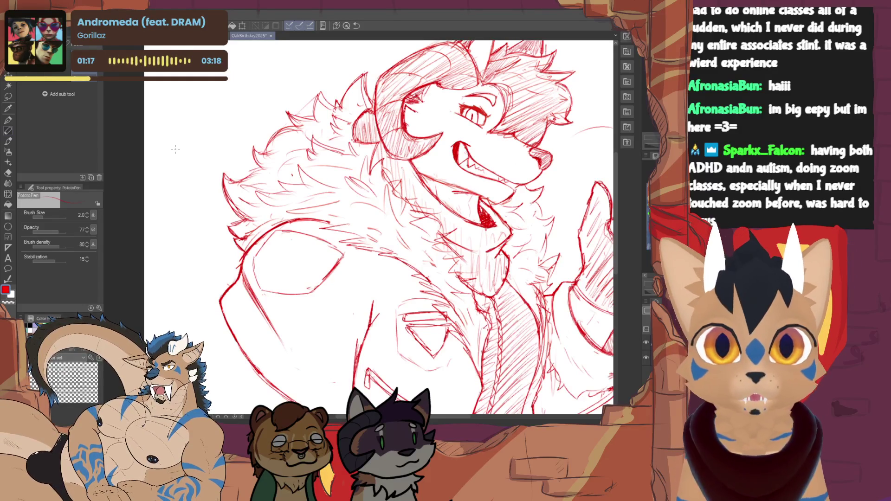
{"action": "mouse_move", "coordinate": [171, 130]}
{"action": "left_mouse_down"}
{"action": "mouse_move", "coordinate": [169, 162]}
{"action": "mouse_move", "coordinate": [188, 169]}
{"action": "mouse_move", "coordinate": [224, 145]}
{"action": "mouse_move", "coordinate": [196, 164]}
{"action": "mouse_move", "coordinate": [206, 161]}
{"action": "left_mouse_up"}
{"action": "key", "text": "ctrl+z"}
{"action": "key", "text": "ctrl+z"}
{"action": "key", "text": "ctrl+z"}
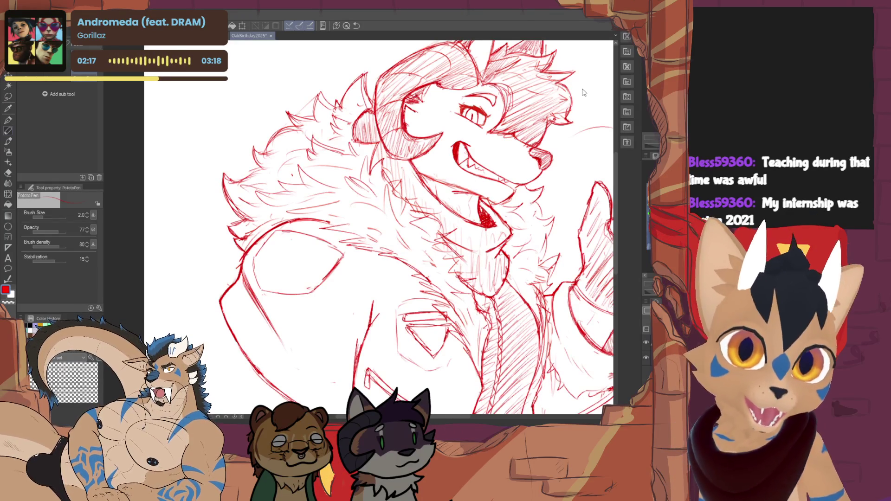
- Zoom and pan around the finished wolf sketch to review it inside the circular frame
{"action": "scroll", "coordinate": [584, 92], "scroll_direction": "down", "scroll_amount": 3}
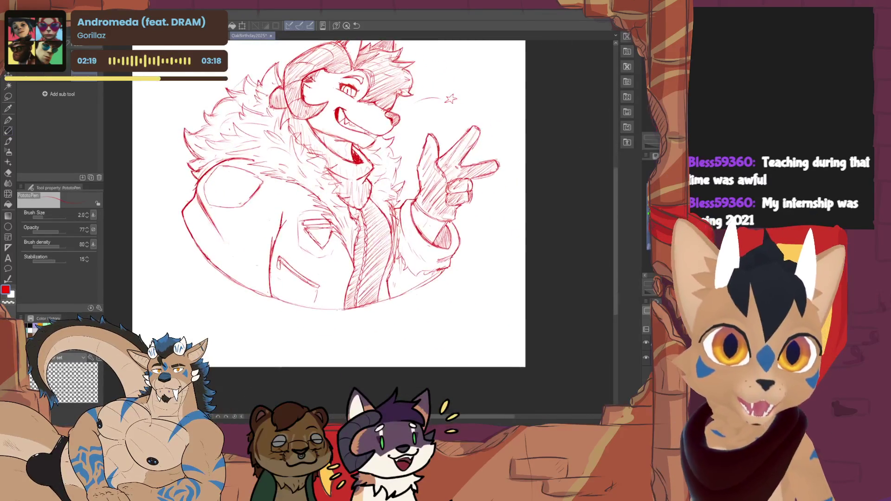
{"action": "scroll", "coordinate": [341, 206], "scroll_direction": "down", "scroll_amount": 3}
{"action": "scroll", "coordinate": [342, 206], "scroll_direction": "up", "scroll_amount": 4}
{"action": "scroll", "coordinate": [341, 207], "scroll_direction": "down", "scroll_amount": 4}
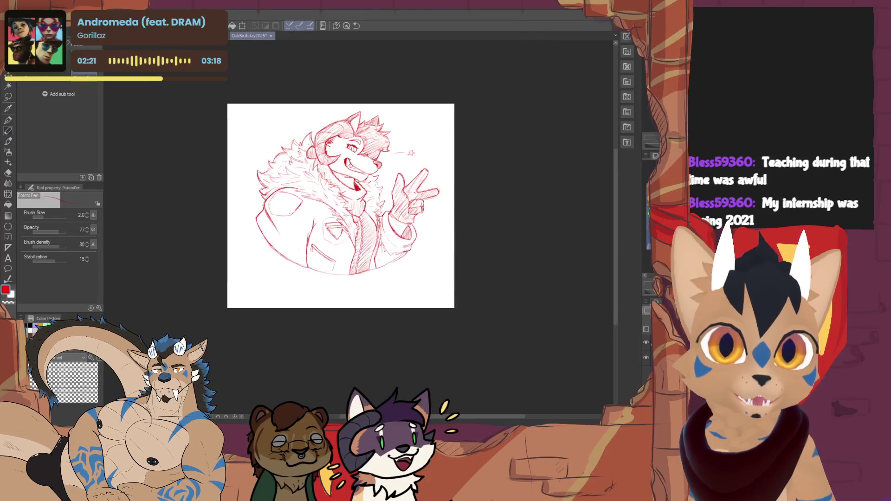
{"action": "left_click_drag", "start_coordinate": [341, 207], "coordinate": [330, 226]}
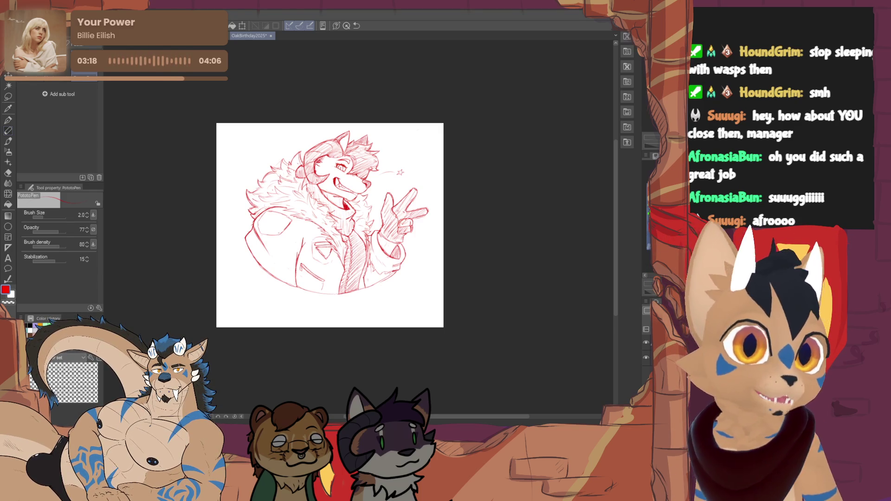
{"action": "scroll", "coordinate": [400, 202], "scroll_direction": "up", "scroll_amount": 3}
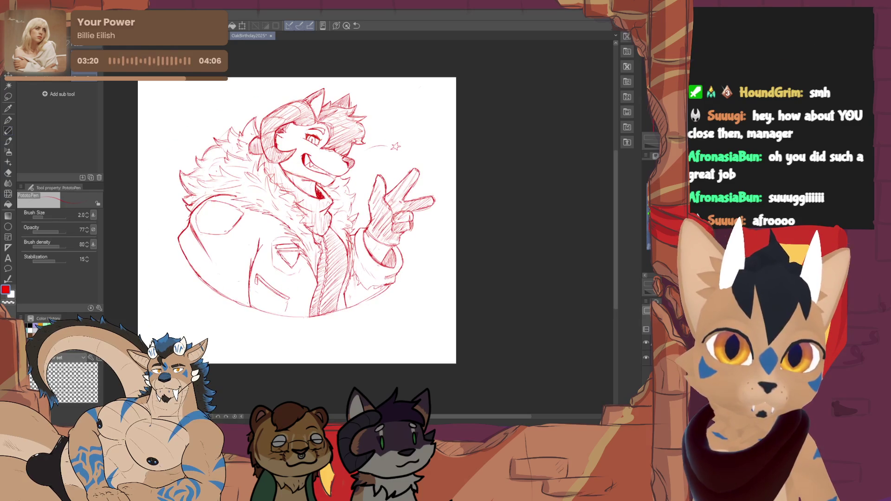